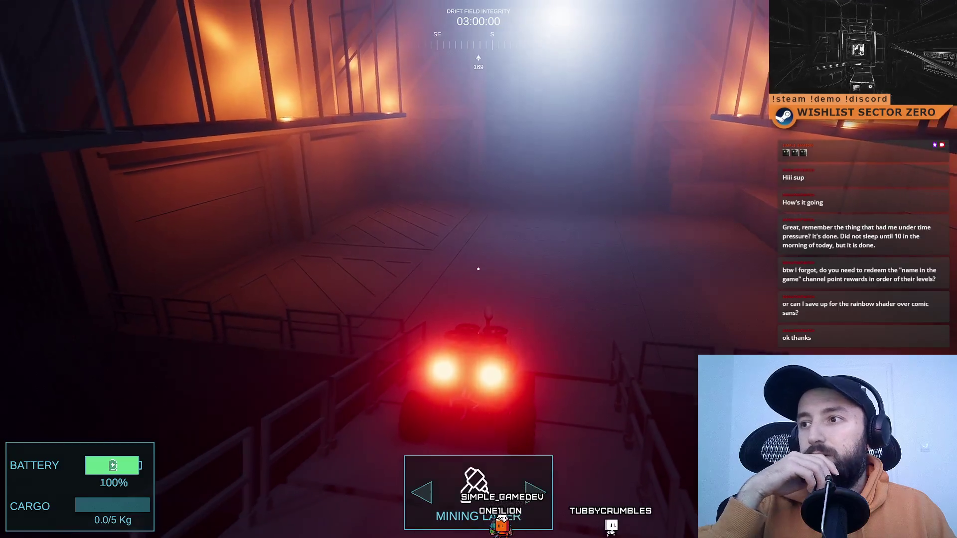
Drive the rover full screen down the railed corridor with WASD, steering right and left, then exit full screen with F10.
key(w)
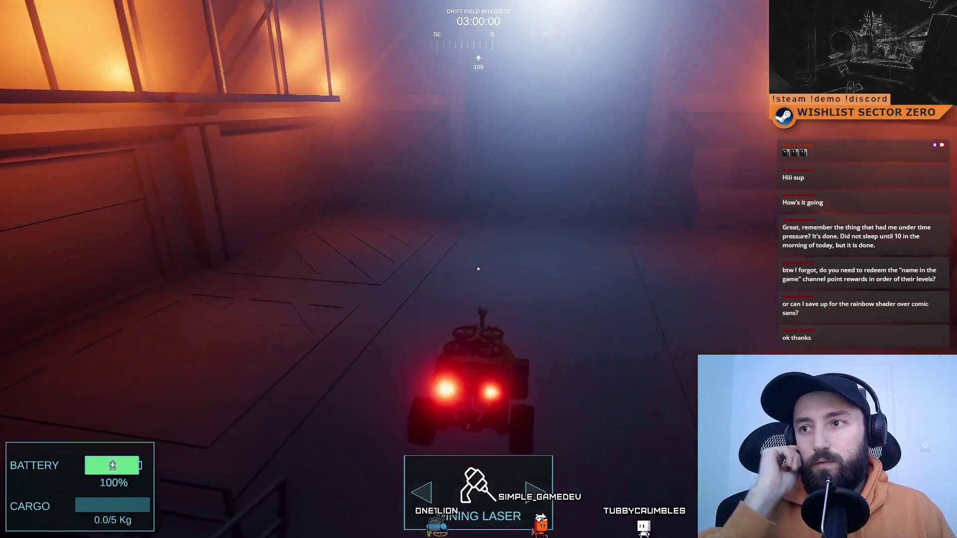
key(w)
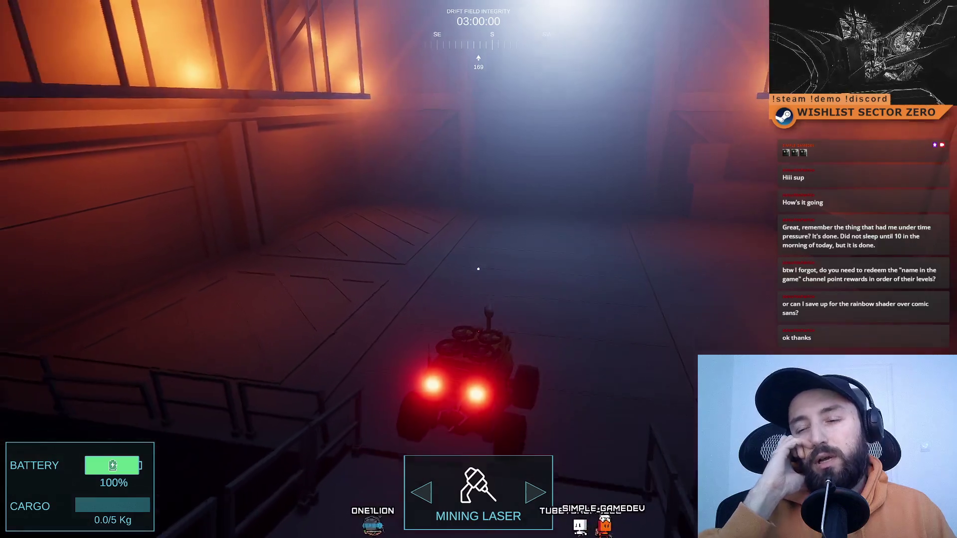
key(w)
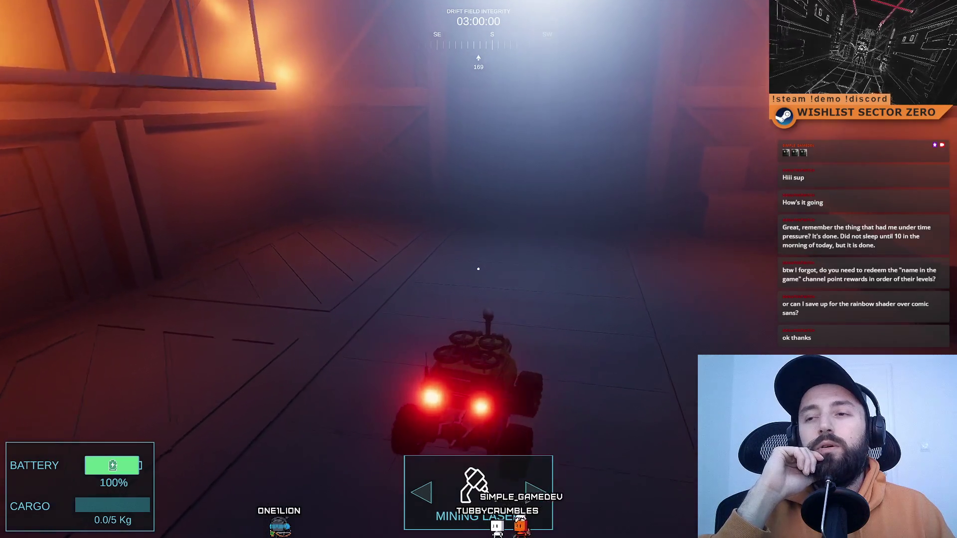
key(w)
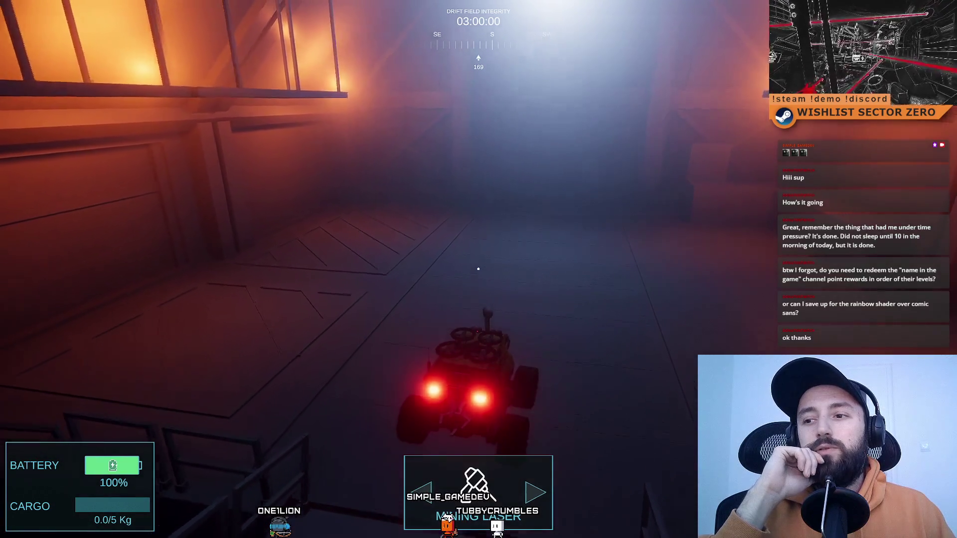
key(d)
key(a)
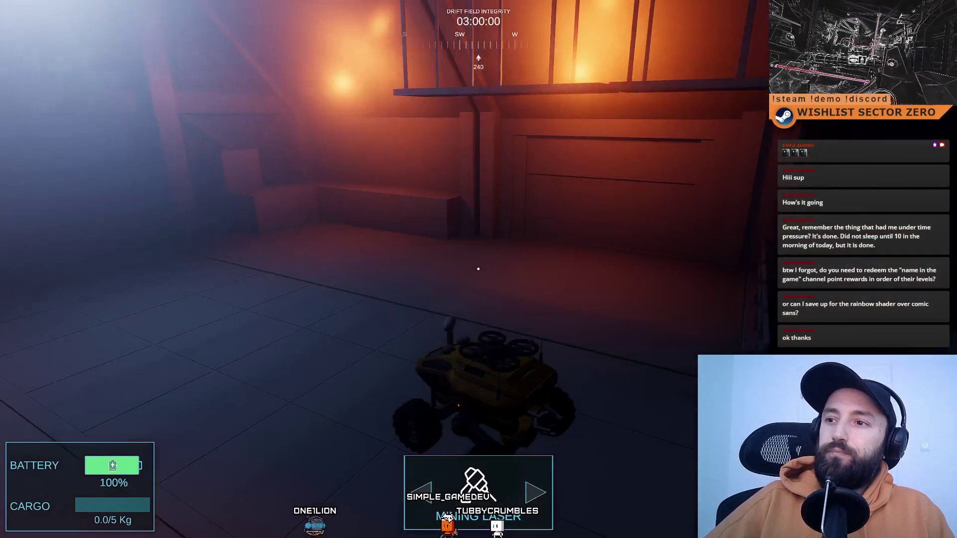
key(F10)
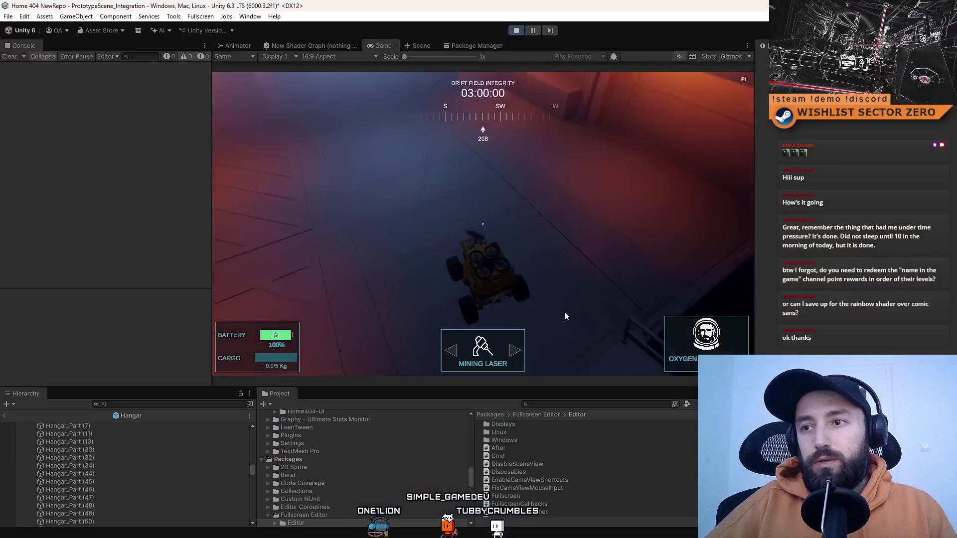
In the Scene view, multi-select three Hangar_Part floor panels, then show the Game view's resource map.
click(423, 44)
key(w)
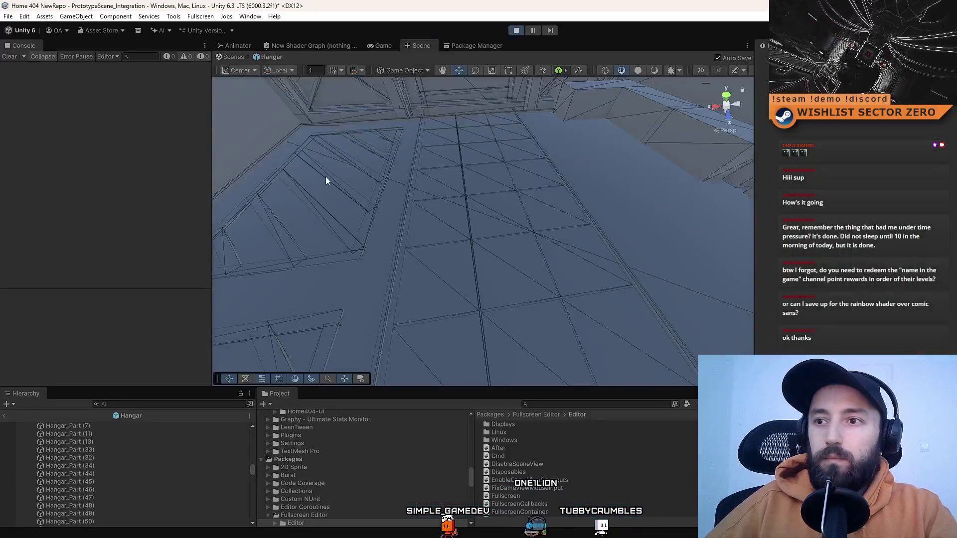
mouse_move(326, 181)
mouse_down()
mouse_move(434, 299)
mouse_move(512, 252)
mouse_move(690, 237)
mouse_move(587, 227)
mouse_up()
click(540, 268)
shift+click(507, 327)
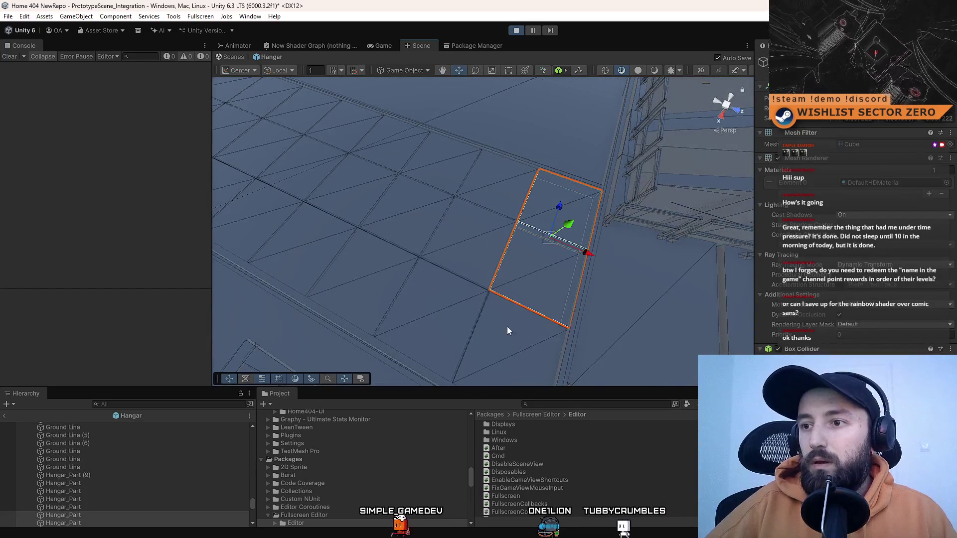
mouse_move(375, 247)
mouse_down()
mouse_move(498, 216)
mouse_move(463, 251)
mouse_up()
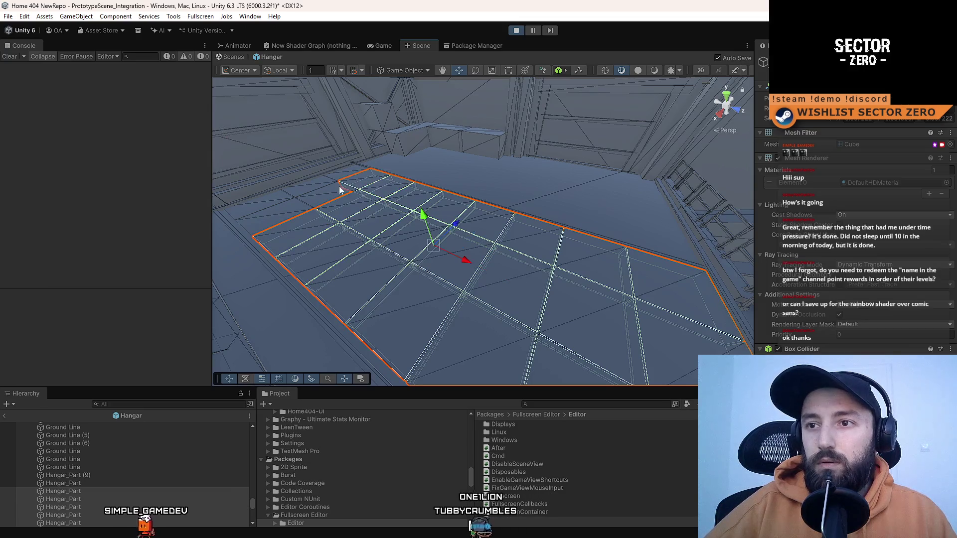
shift+click(277, 201)
mouse_move(517, 228)
mouse_down()
mouse_move(427, 241)
mouse_move(459, 261)
mouse_move(435, 294)
mouse_move(461, 268)
mouse_move(397, 129)
mouse_move(406, 127)
mouse_up()
click(389, 47)
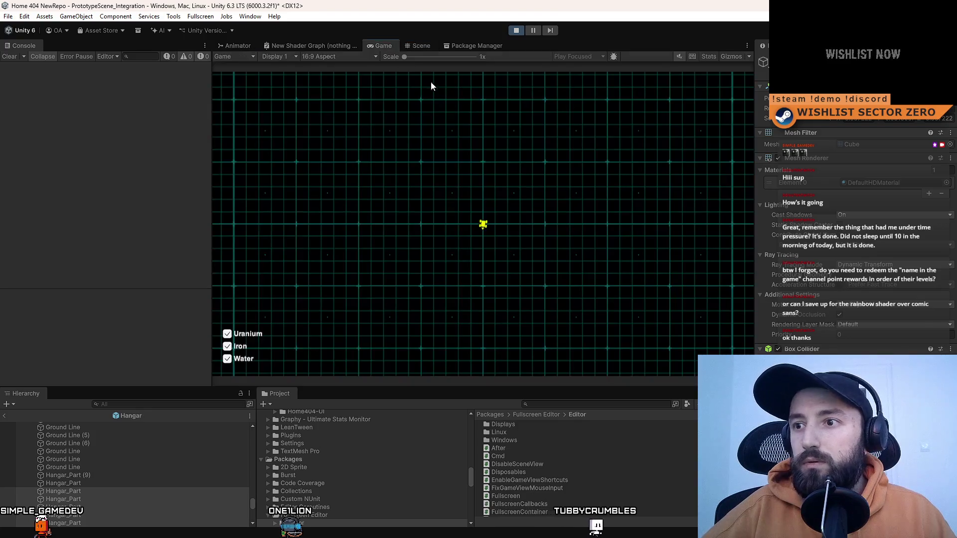
Close the resource map, toggle full screen on and off twice with F10, and return to the Scene view.
click(459, 95)
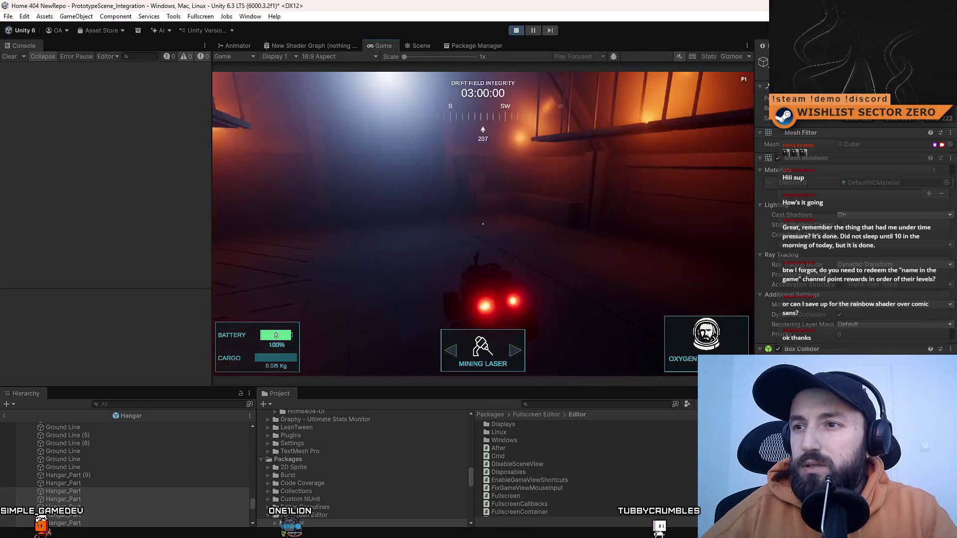
key(F10)
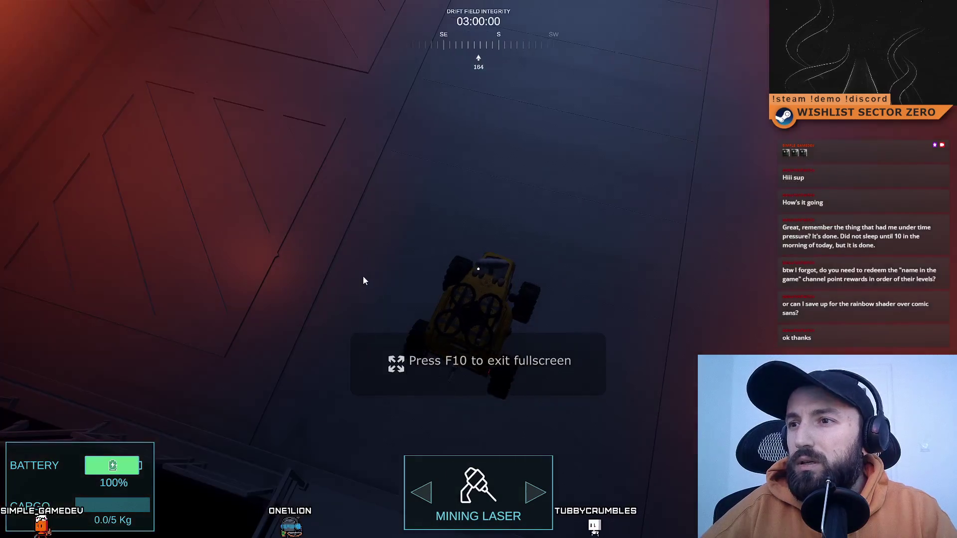
key(F10)
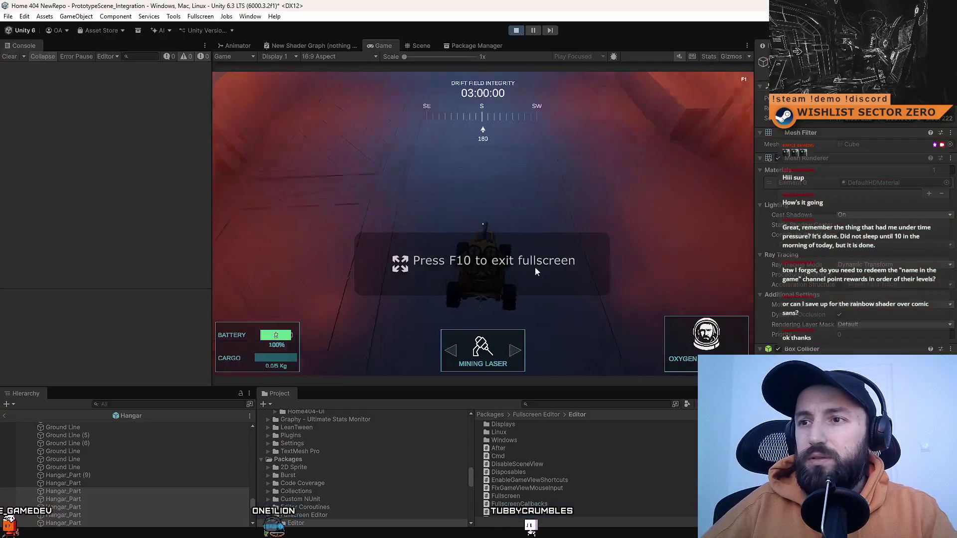
key(ctrl+1)
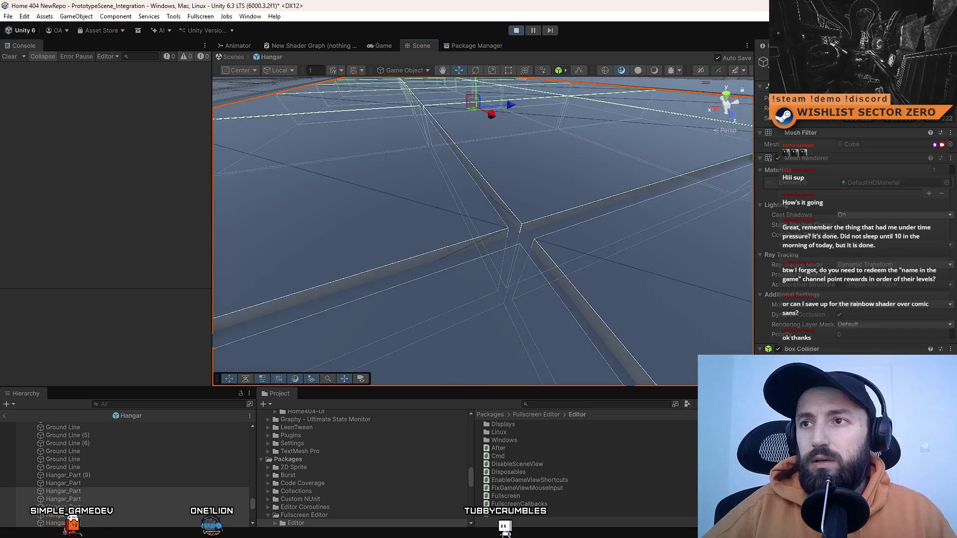
key(F10)
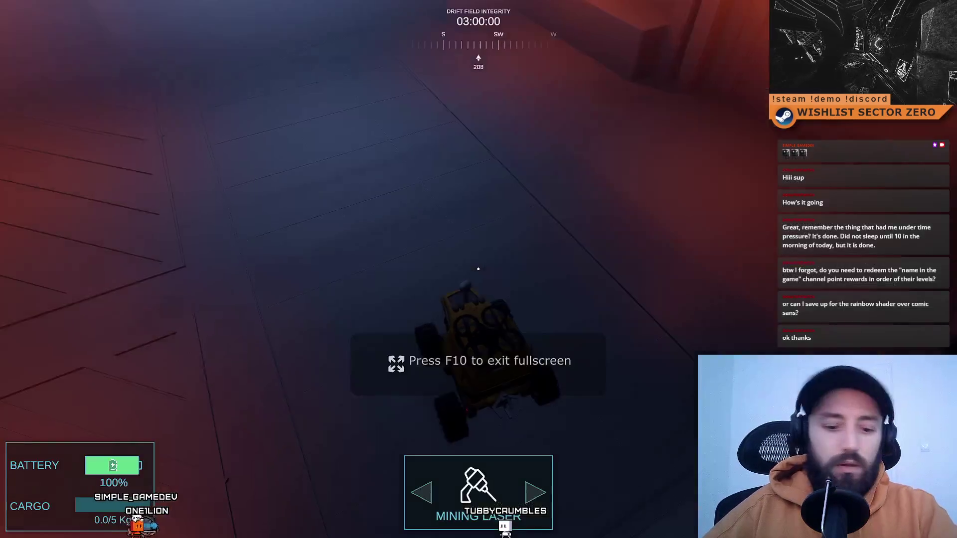
key(F10)
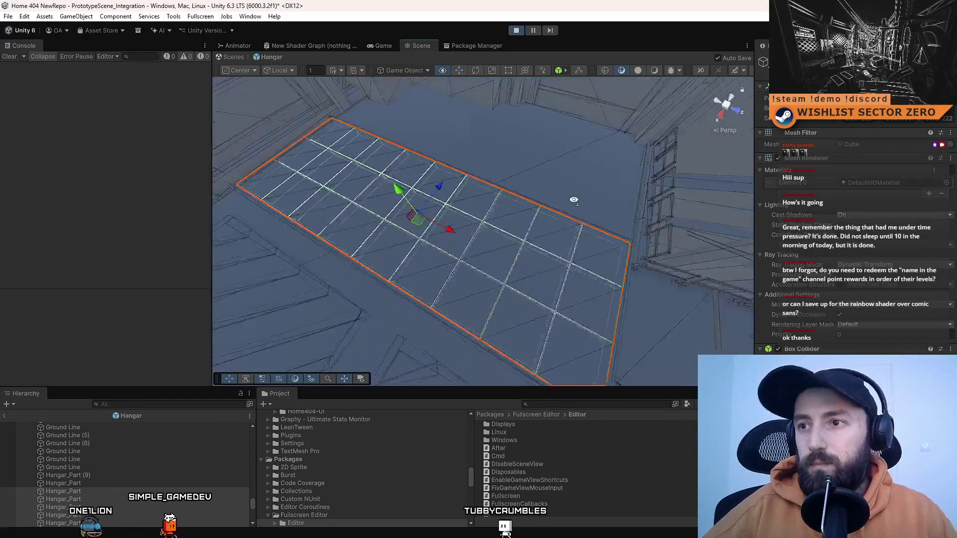
With the Scale tool and Pivot handle, frame the selected floor panels and stretch them along Z.
key(r)
key(z)
mouse_move(509, 199)
mouse_down()
mouse_move(447, 175)
mouse_move(480, 185)
mouse_move(134, 181)
mouse_move(123, 212)
mouse_up()
key(f)
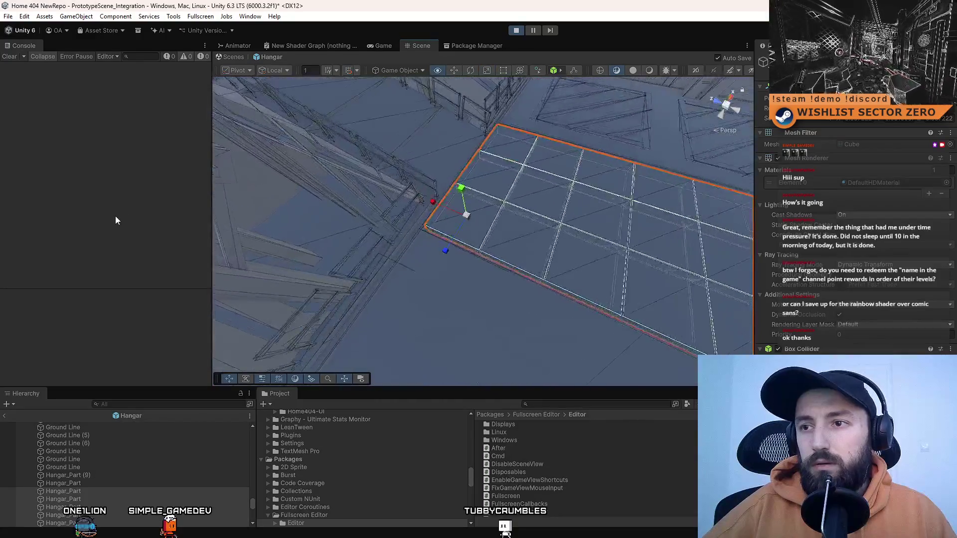
scroll(463, 215, up, 2)
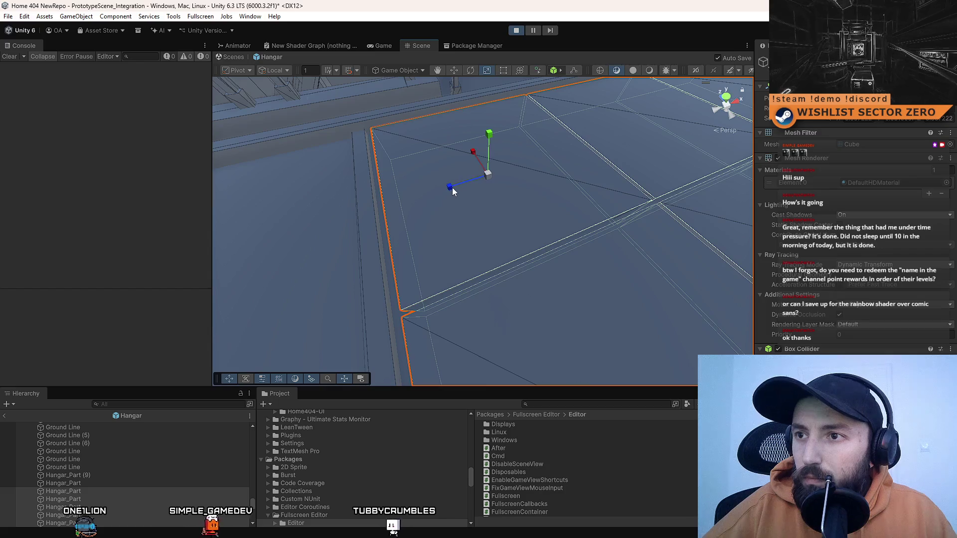
mouse_move(450, 193)
mouse_down()
mouse_move(486, 189)
mouse_move(454, 192)
mouse_up()
Orbit along the stretched floor to check for gaps, then return to the Game view.
mouse_move(391, 195)
mouse_down()
mouse_move(579, 202)
mouse_move(433, 225)
mouse_up()
drag(593, 224, 436, 50)
click(389, 47)
click(430, 44)
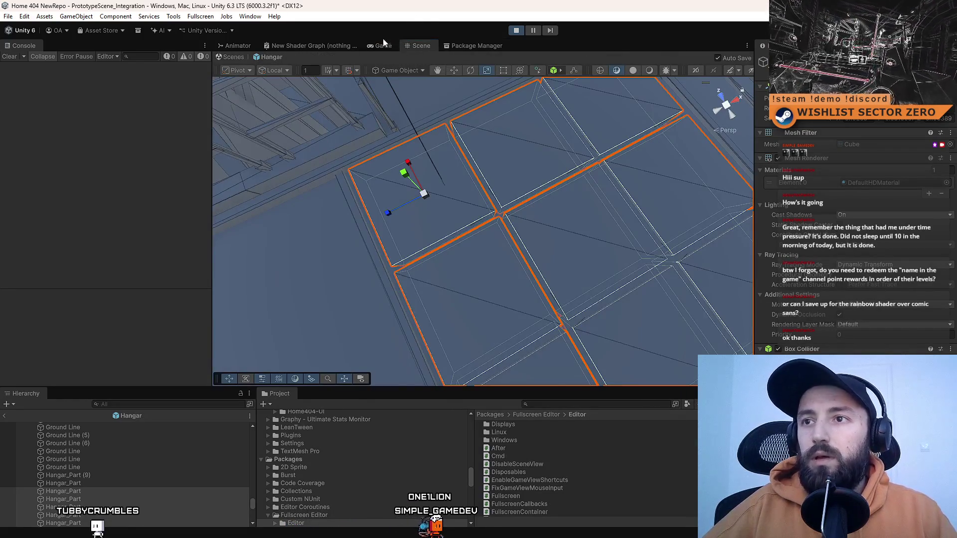
click(383, 45)
Close the map overlay and test-drive the rover full screen, turning the camera around it.
key(m)
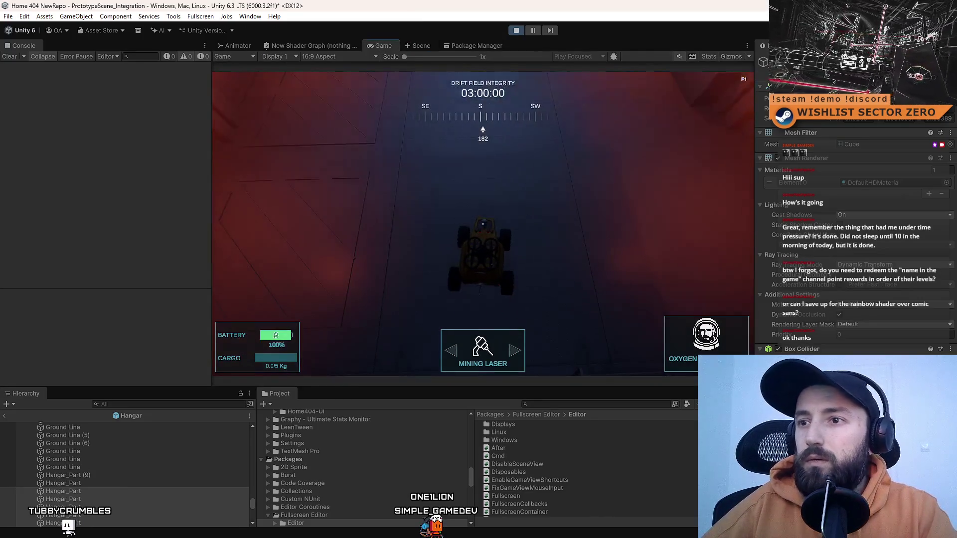
key(F10)
click(477, 298)
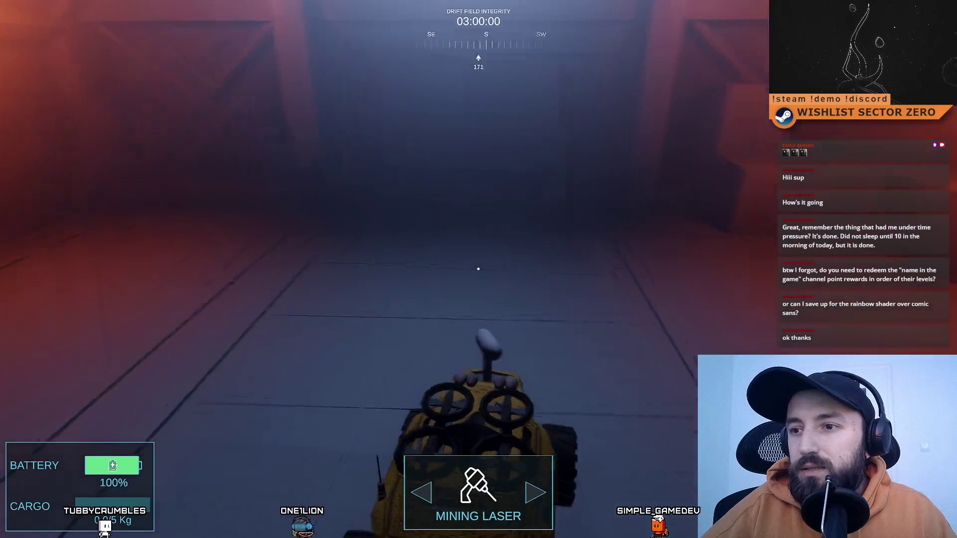
key(F11)
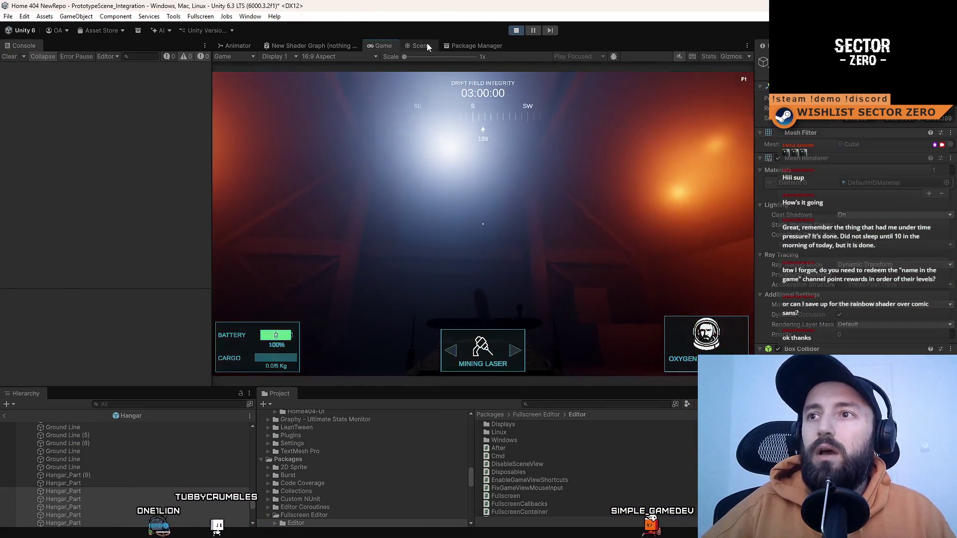
Pull the Scene camera back for a wide hangar view tilted up toward the skylight.
click(426, 44)
mouse_move(439, 150)
mouse_down()
mouse_move(474, 200)
mouse_move(673, 126)
mouse_move(598, 110)
mouse_up()
drag(461, 131, 396, 58)
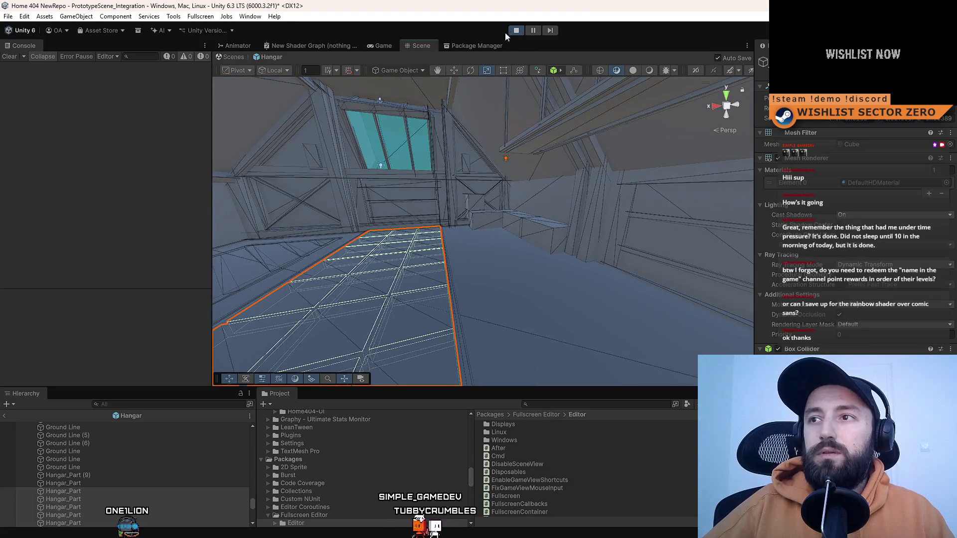
Stop play mode and clear the BoxCollider negative-scale warnings in the Console.
click(511, 31)
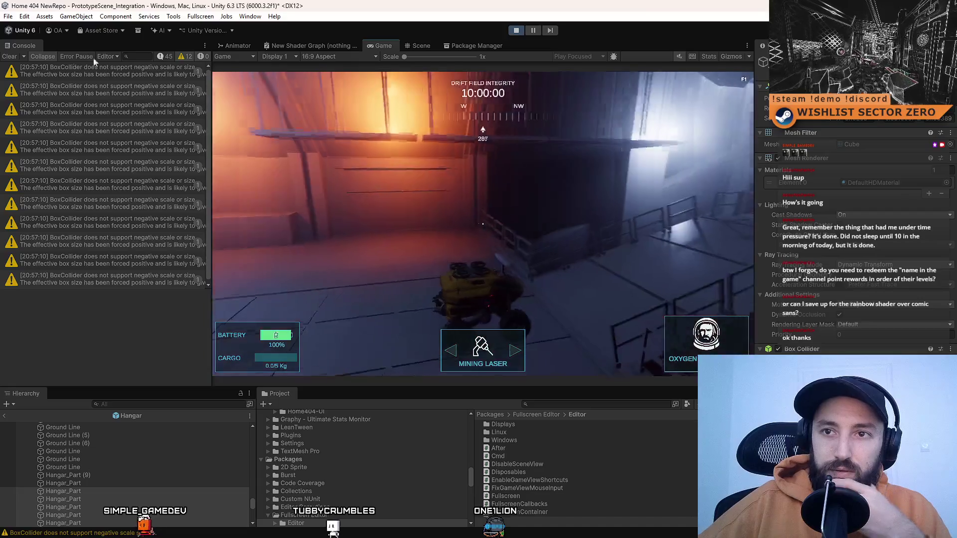
click(10, 56)
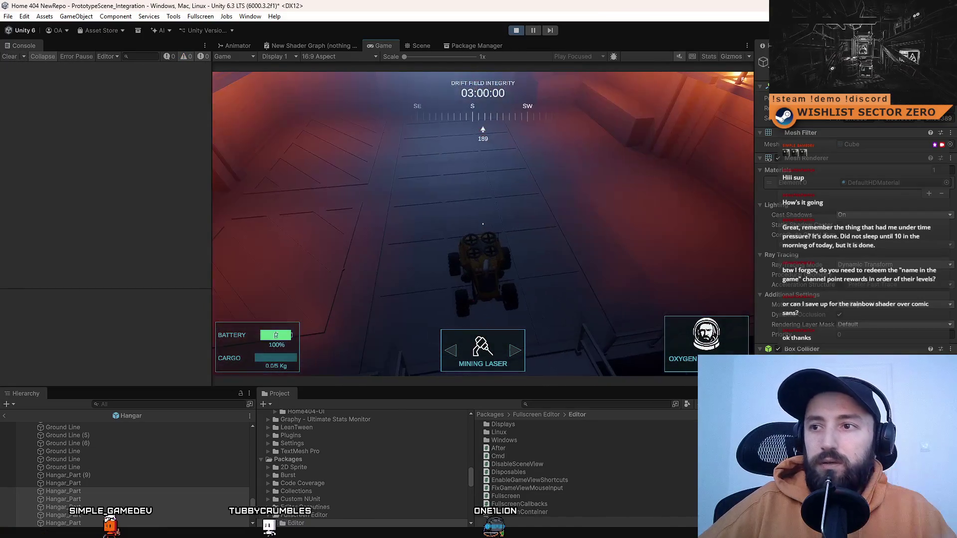
Drive the rover full screen across the bridge and hangar floor toward the glowing circular doorway.
key(F10)
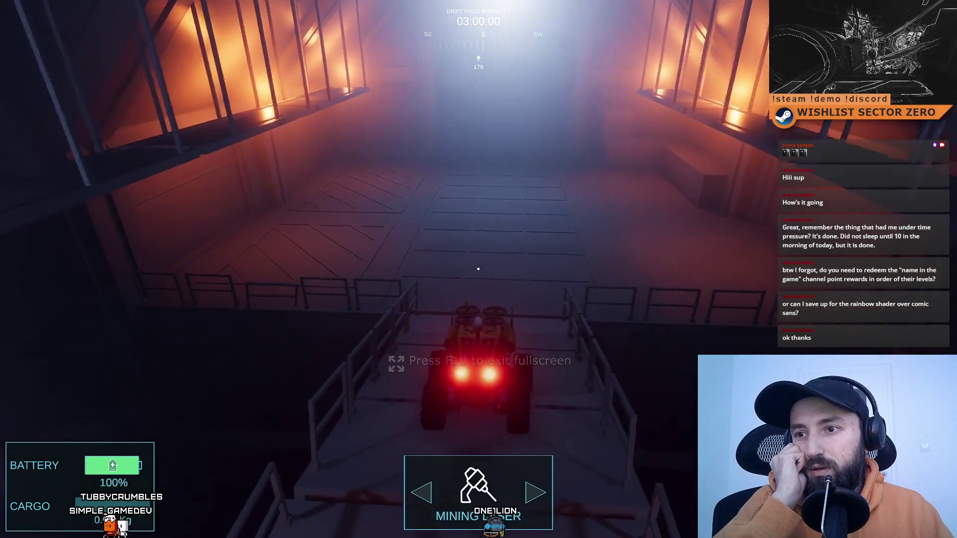
key(w)
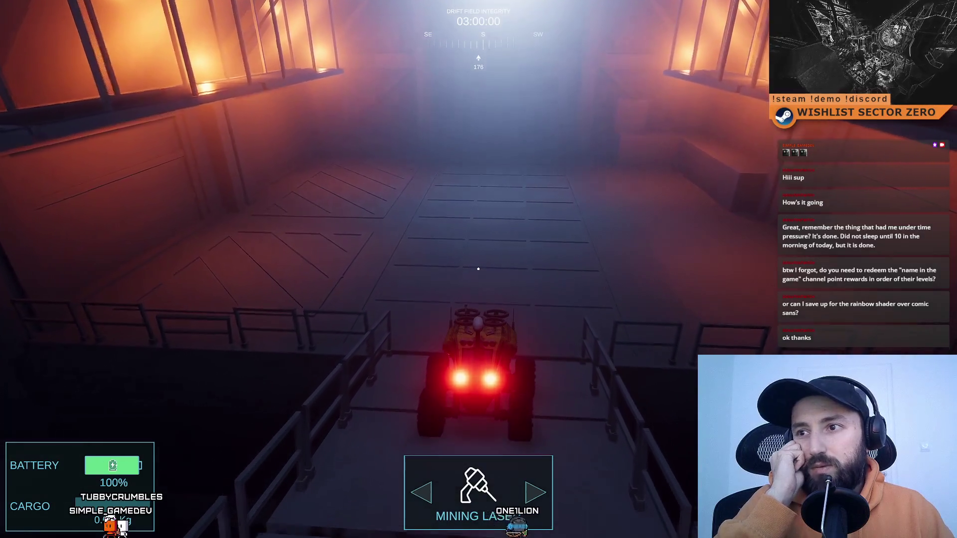
key(a)
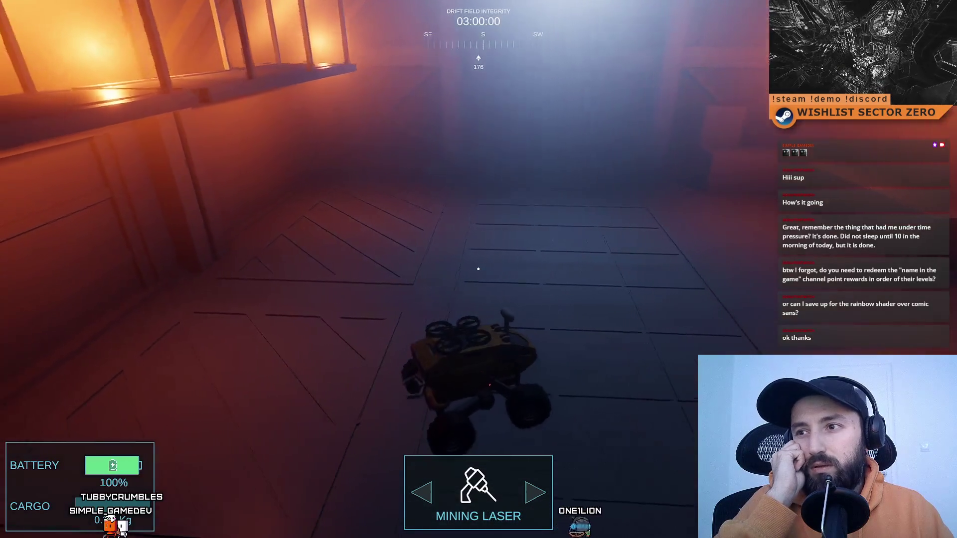
key(d)
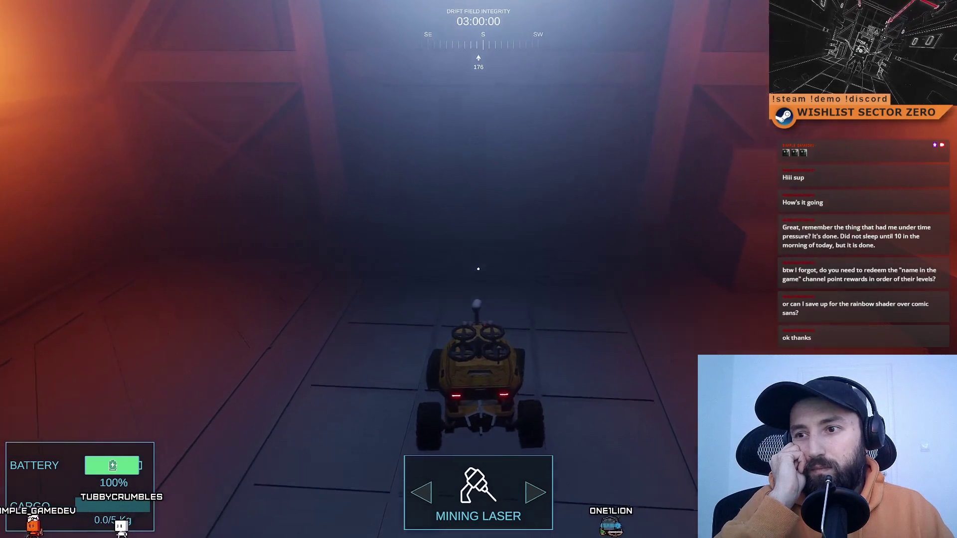
key(w)
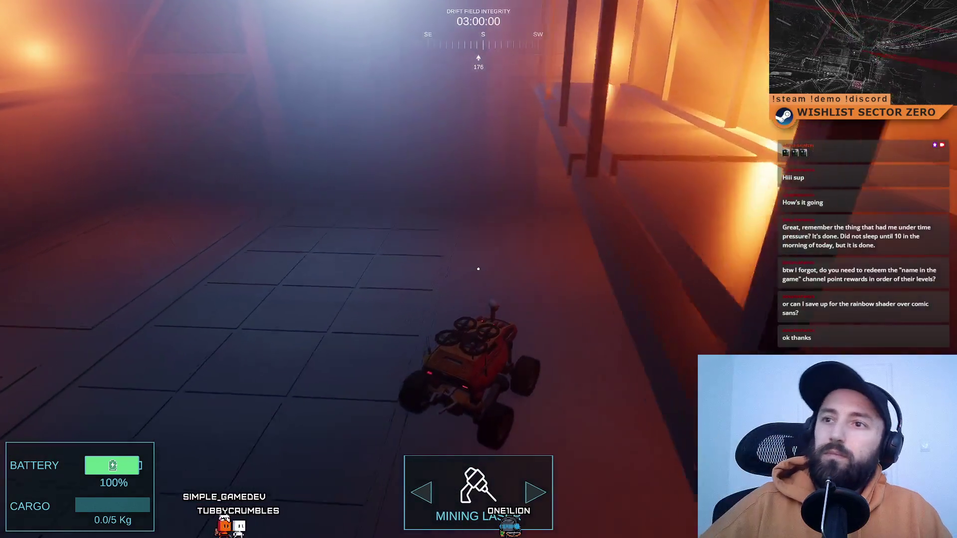
key(a)
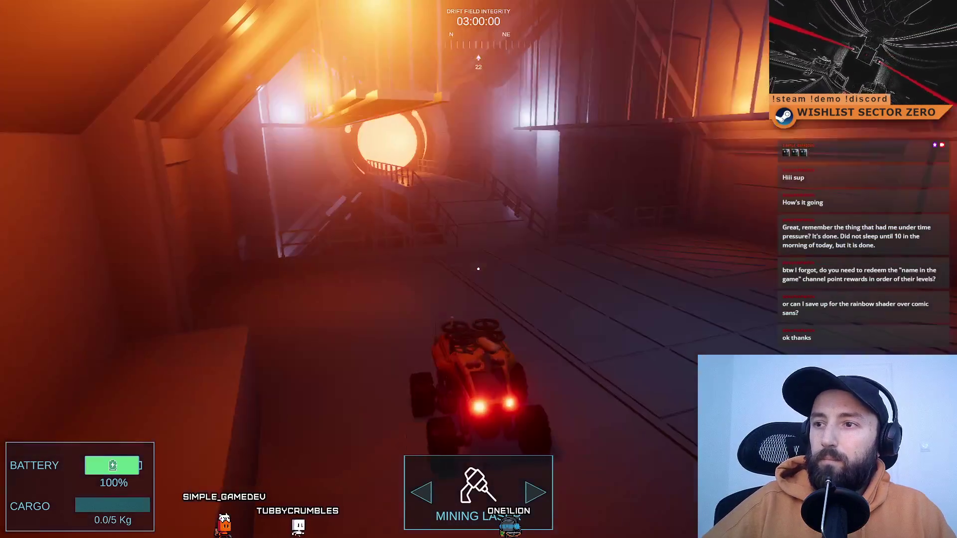
key(a)
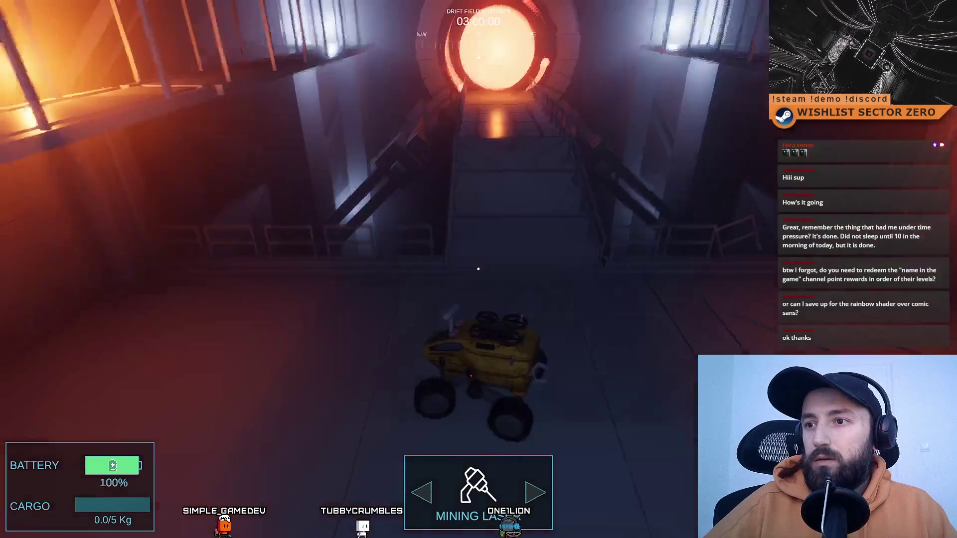
key(w)
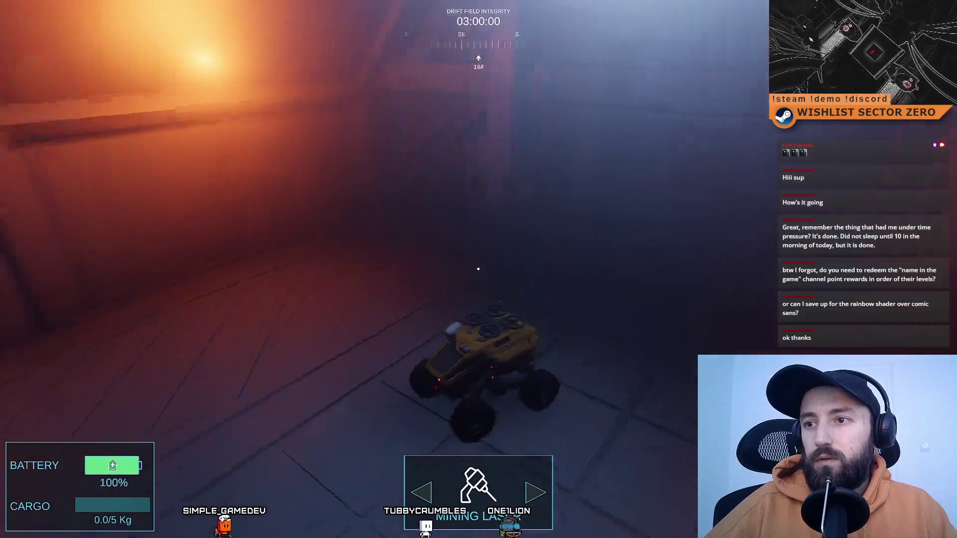
key(a)
key(d)
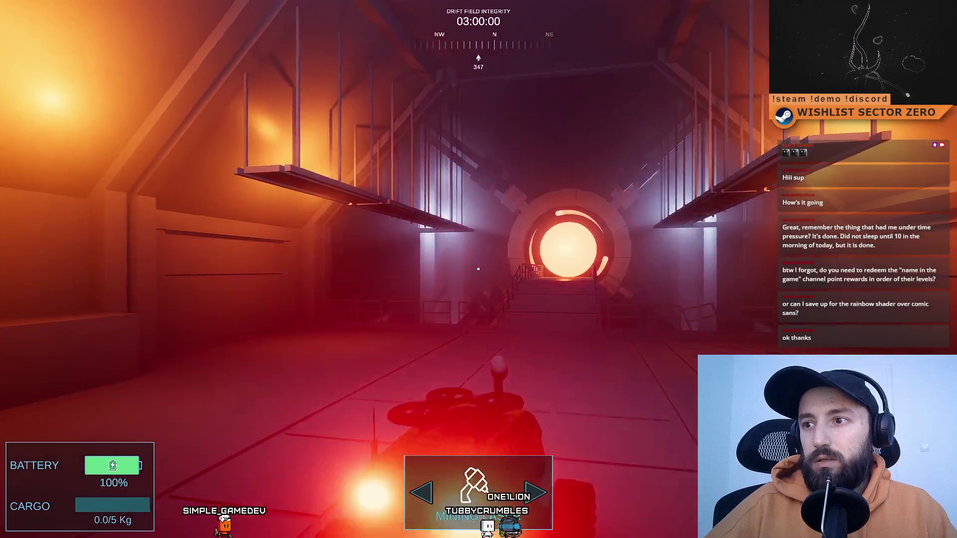
key(a)
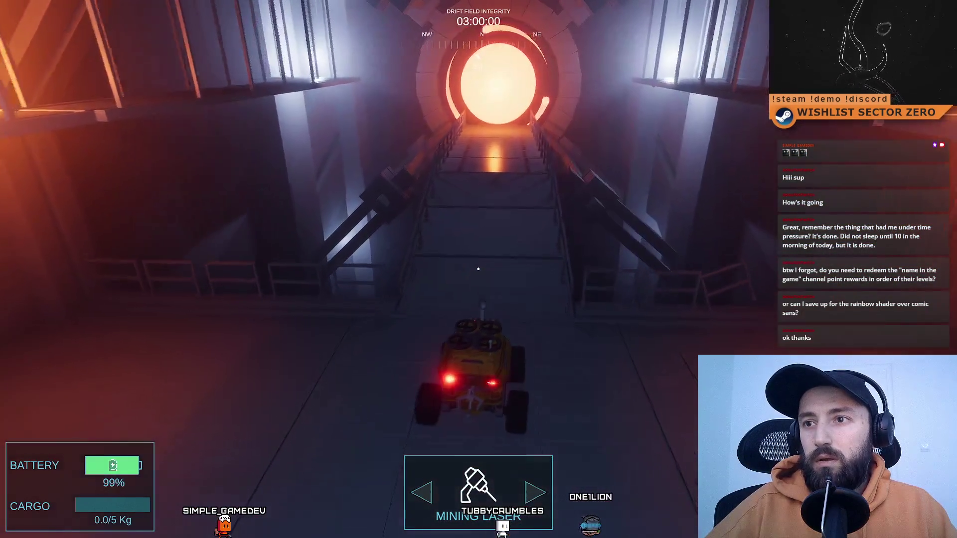
Turn the rover away from the doorway, drive deeper into the hangar, back up, and exit full screen.
key(d)
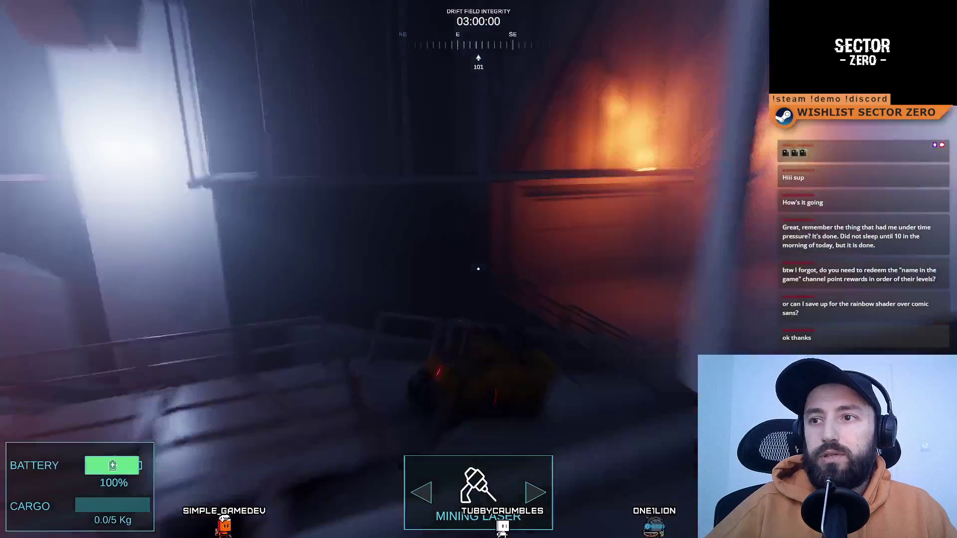
key(d)
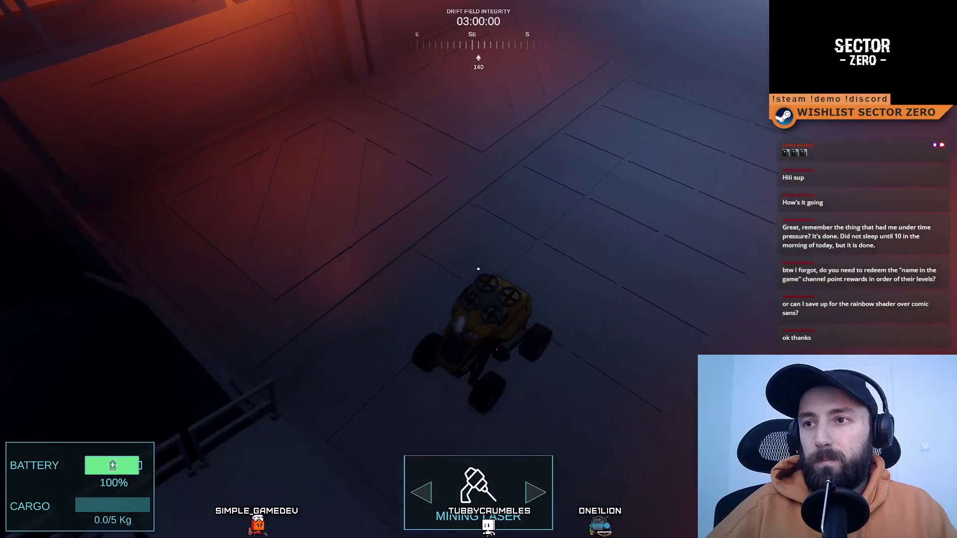
key(a)
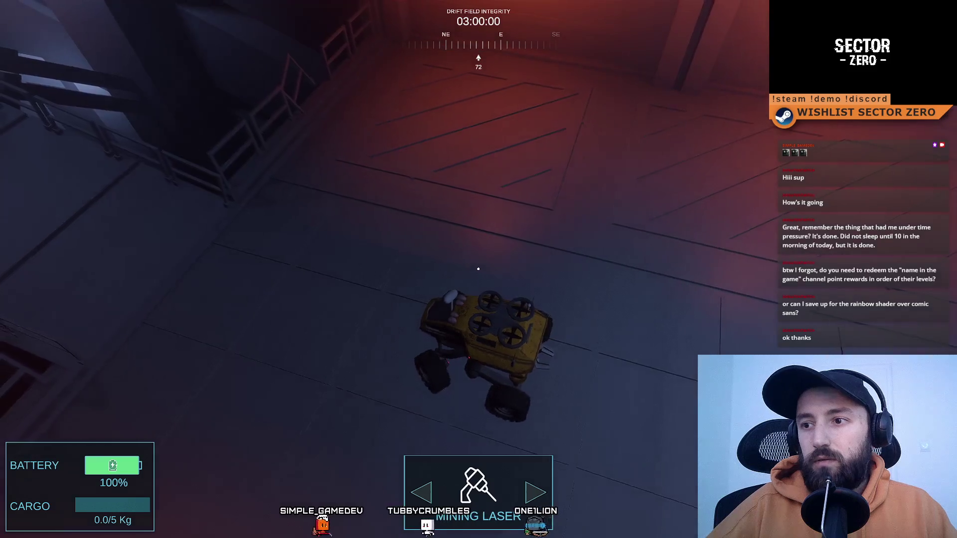
key(d)
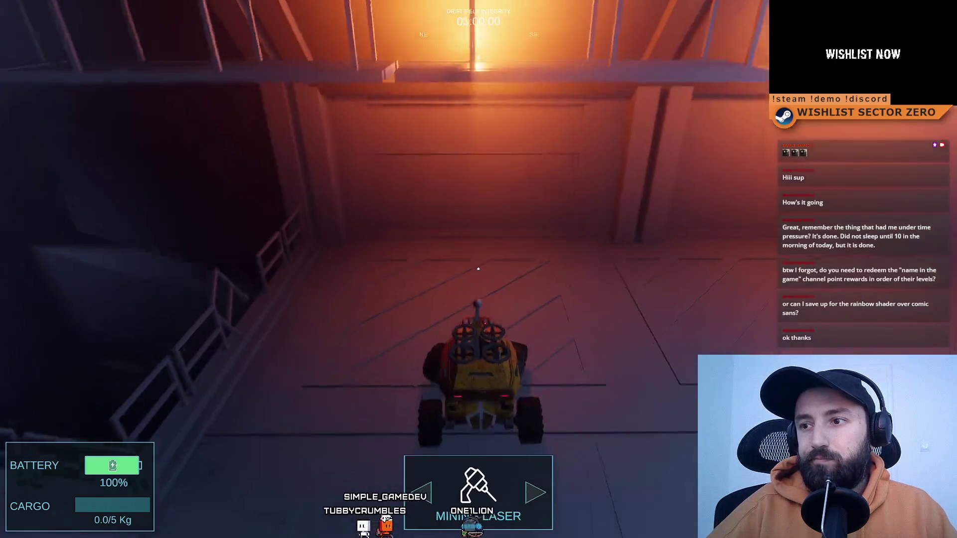
key(d)
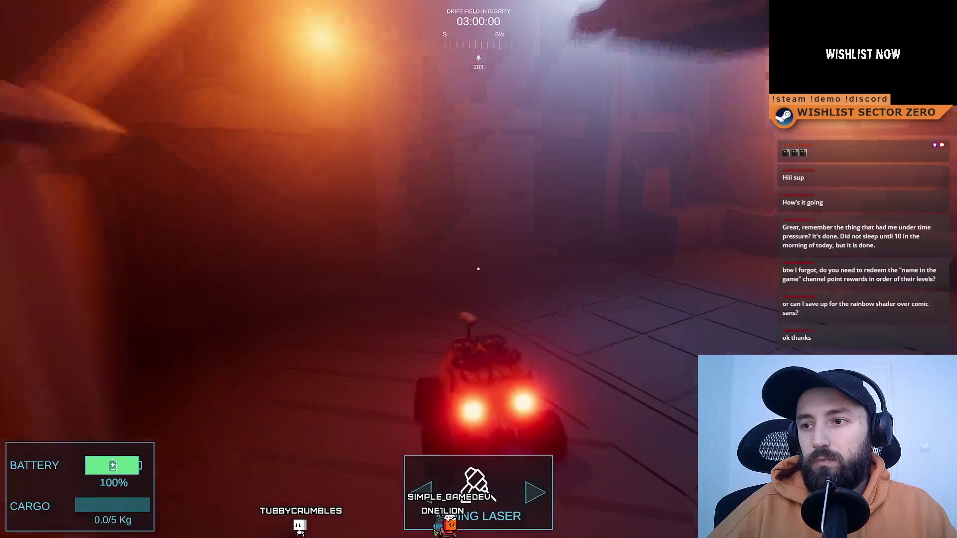
key(a)
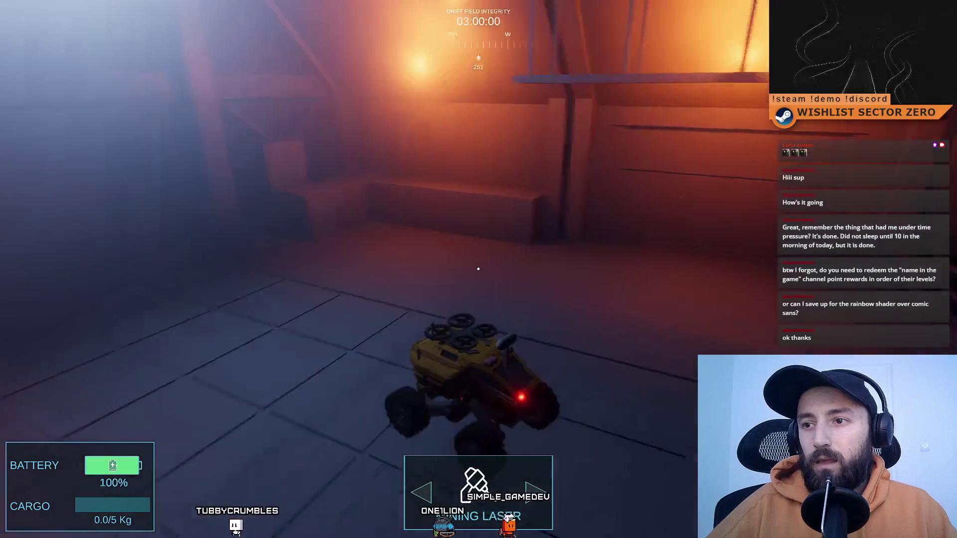
key(d)
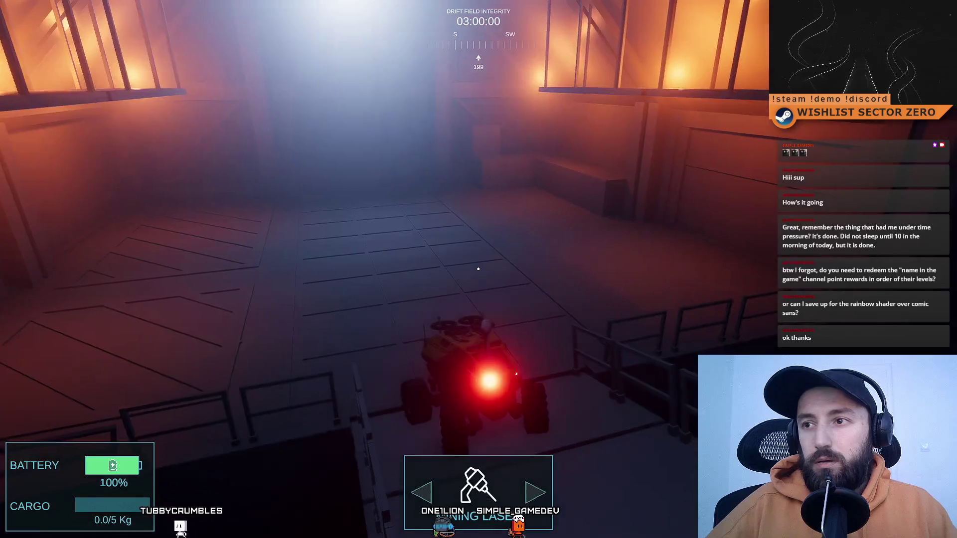
key(w)
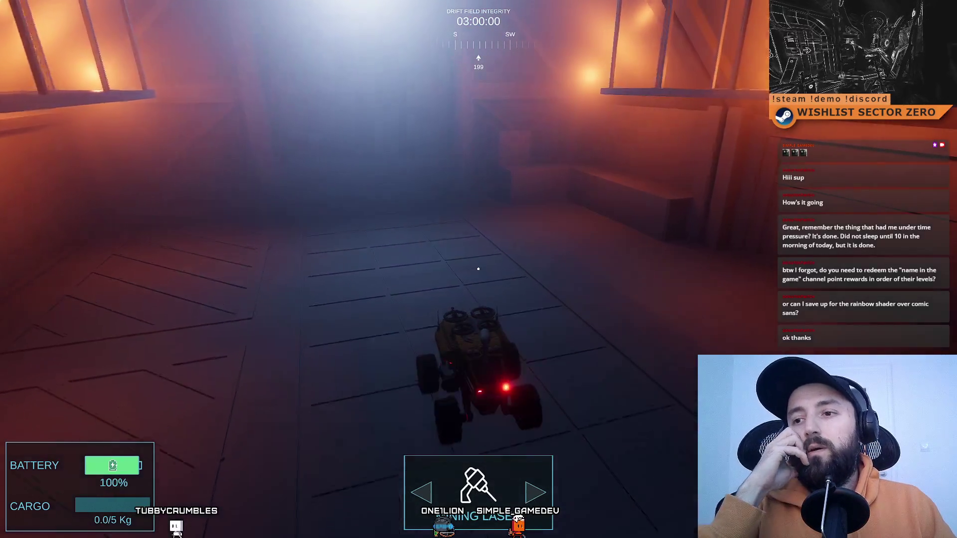
key(w)
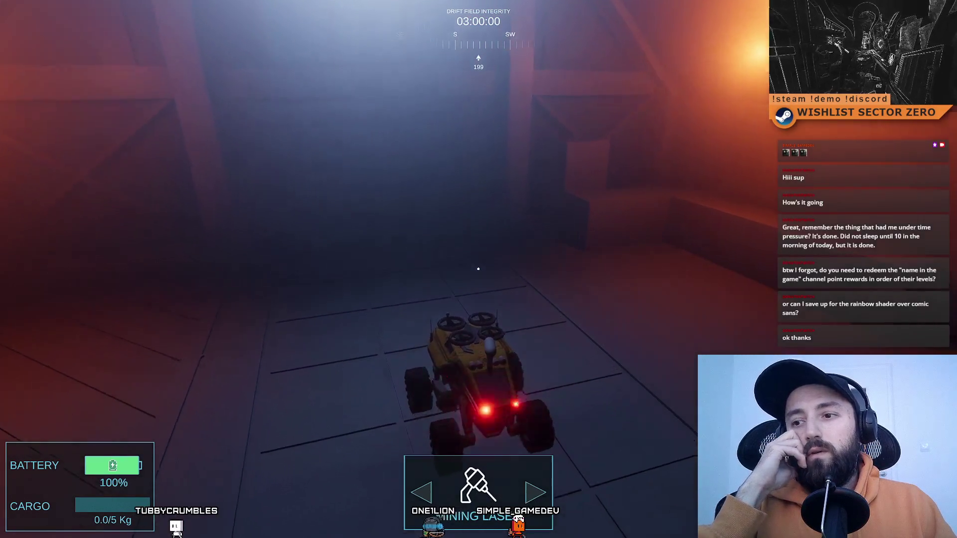
key(s)
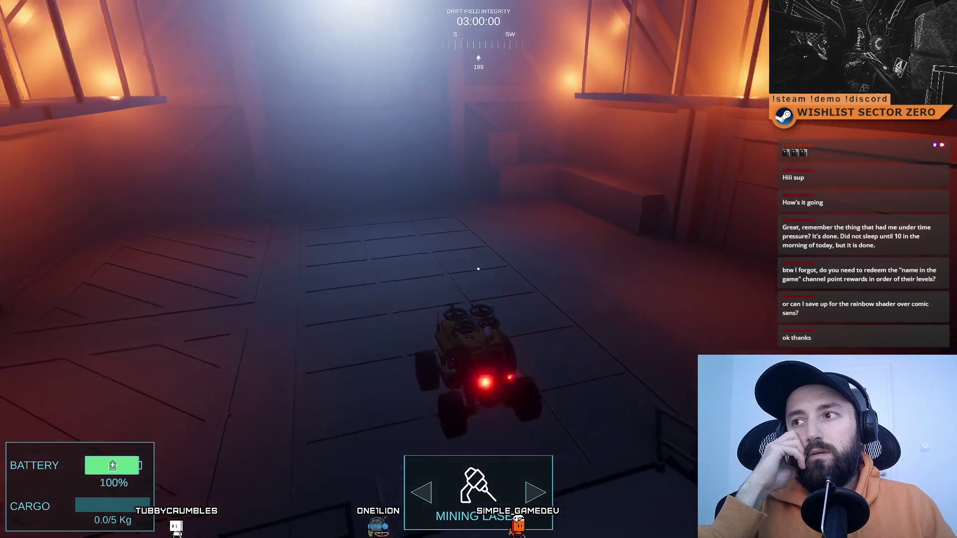
key(F11)
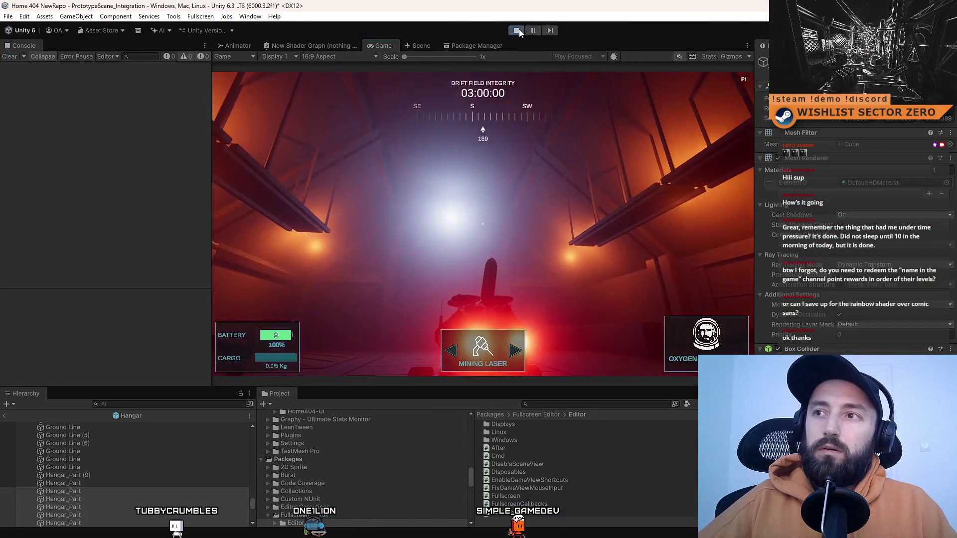
Switch to the Hangar Scene view, look across the hangar, and frame the Ground Line object.
key(ctrl+1)
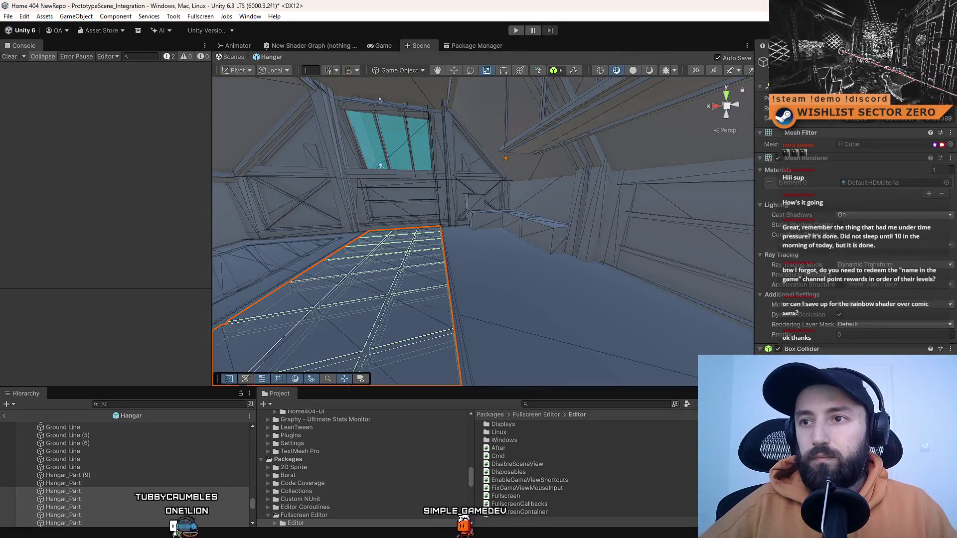
mouse_move(478, 229)
mouse_down()
mouse_move(428, 229)
mouse_move(508, 219)
mouse_up()
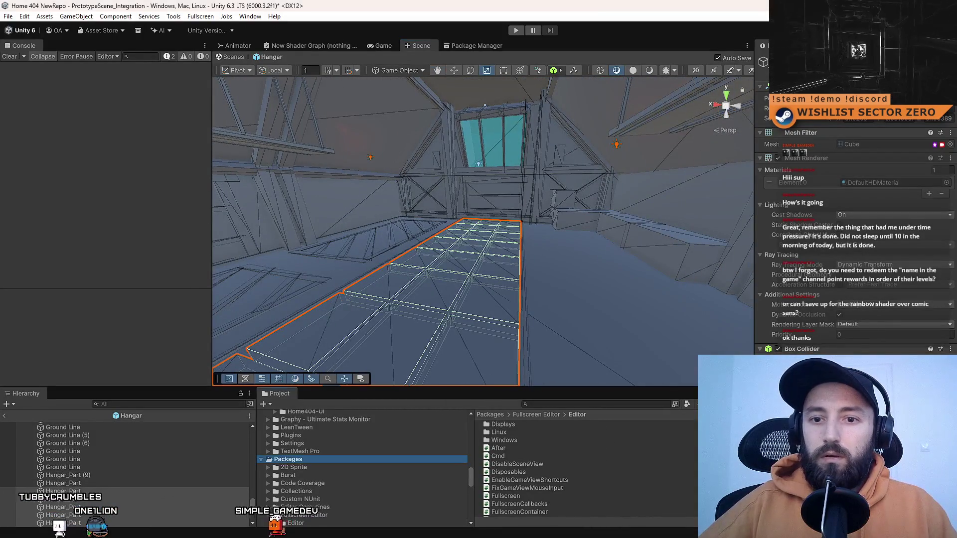
click(288, 459)
double_click(63, 467)
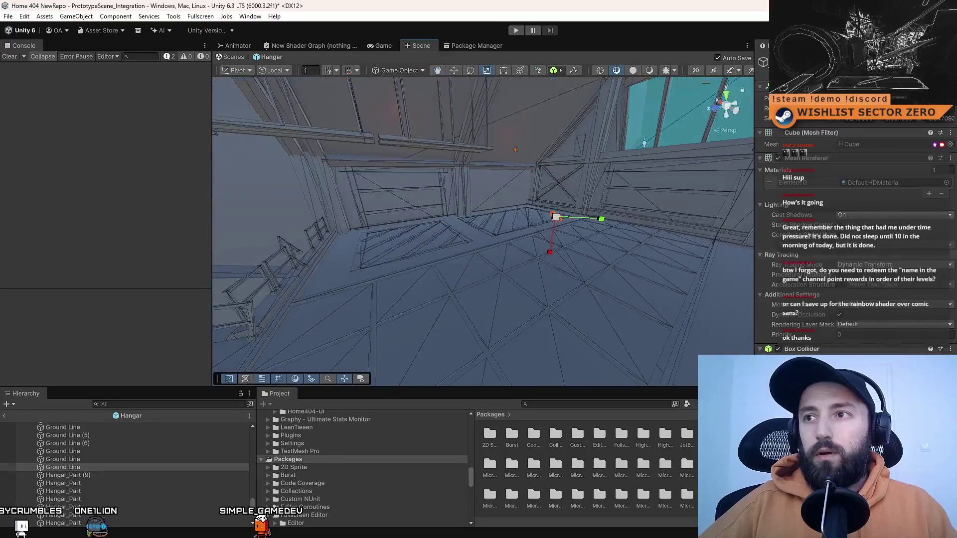
Restart play mode with Ctrl+P after dismissing the empty full-screen game view.
key(ctrl+p)
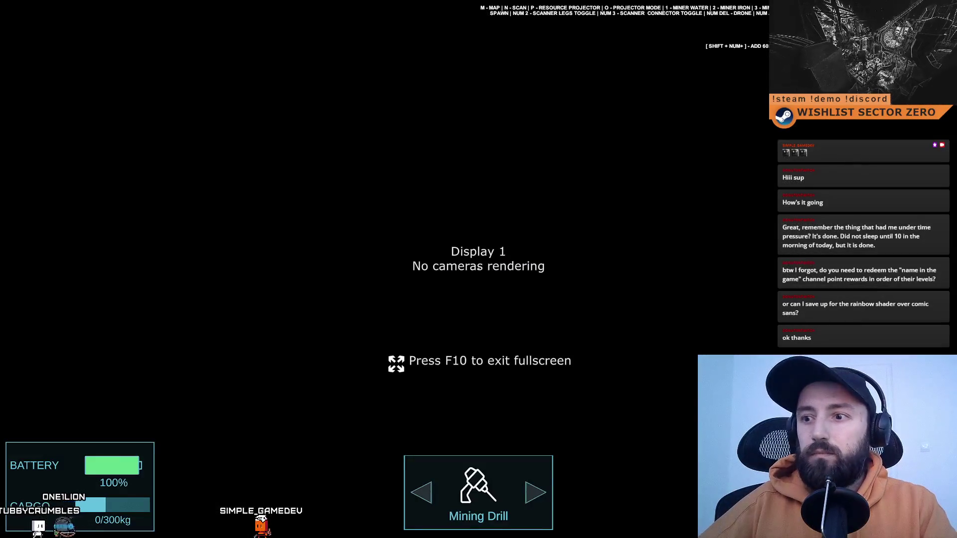
key(ctrl+p)
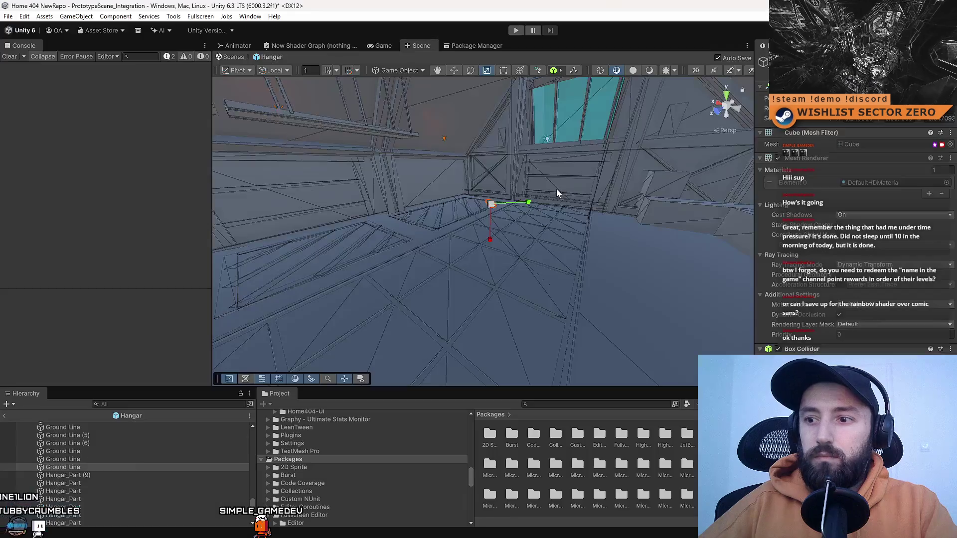
key(ctrl+p)
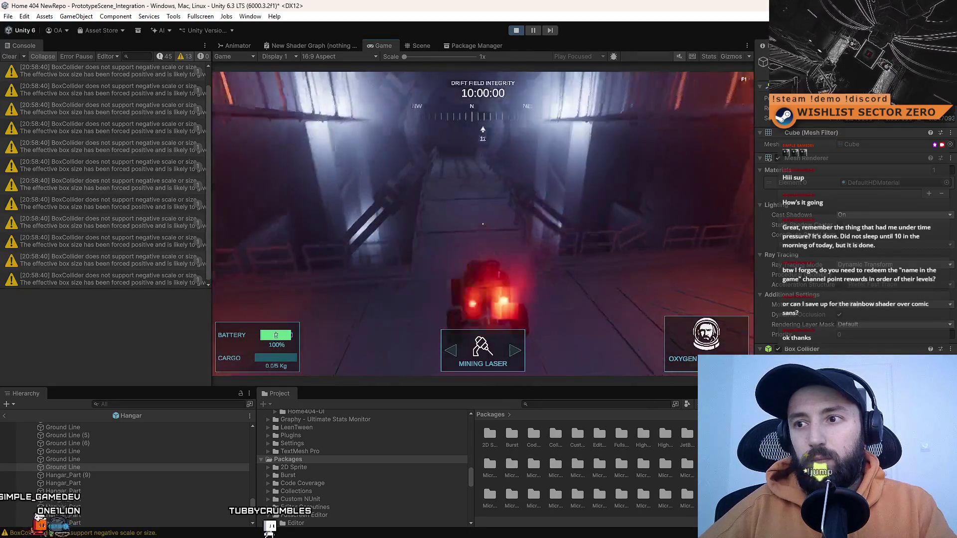
Clear the console warnings, search the Project for 'cursor lock', and open the CursorLock script.
click(12, 57)
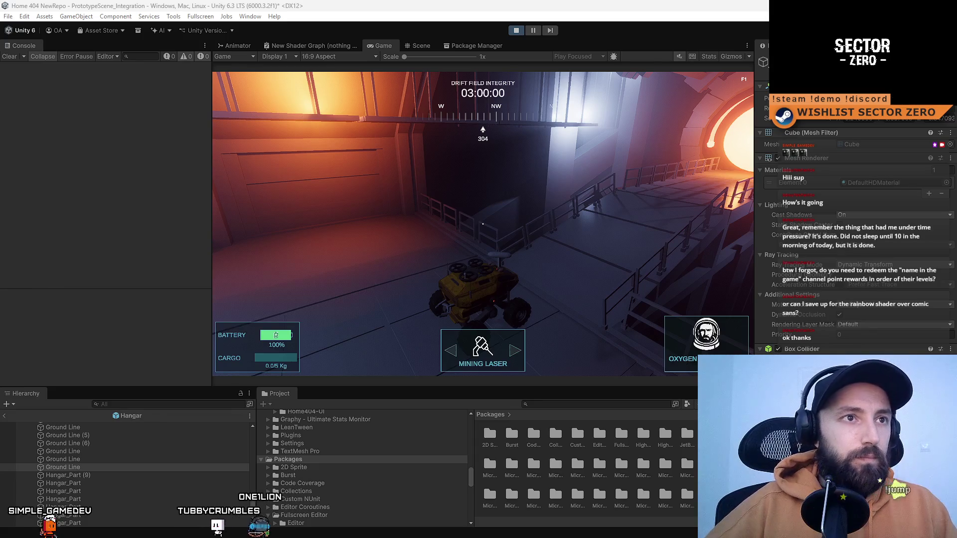
text(curso)
click(553, 404)
text(cursor lock)
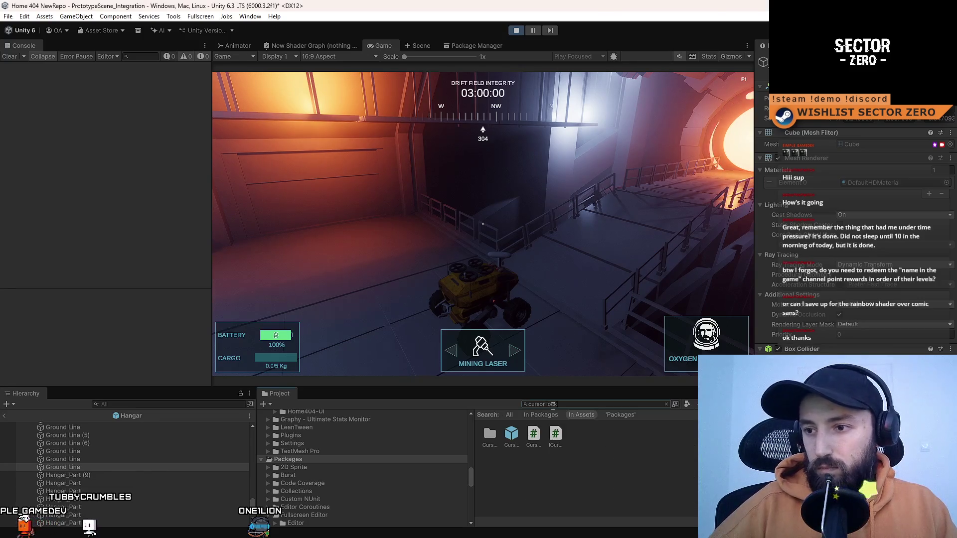
scroll(569, 441, down, 3)
click(537, 442)
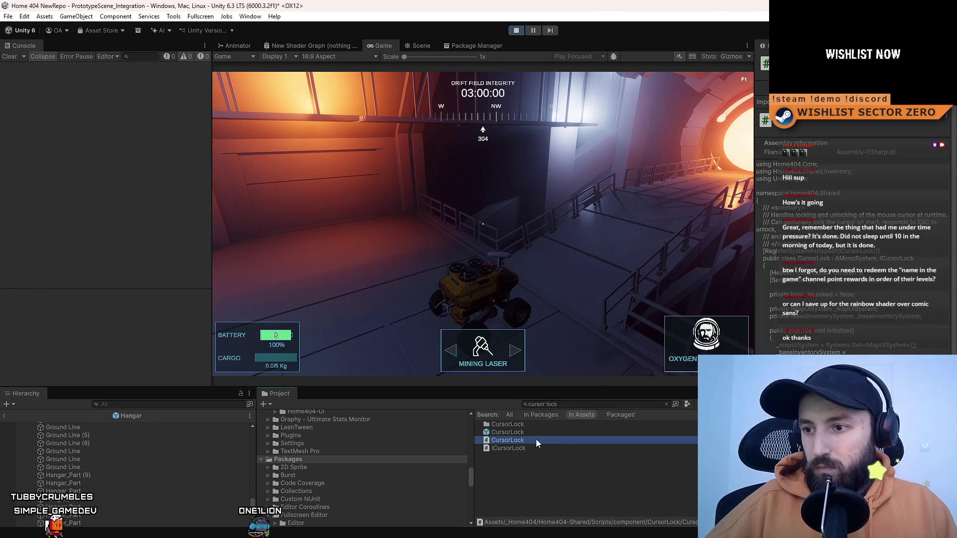
double_click(537, 440)
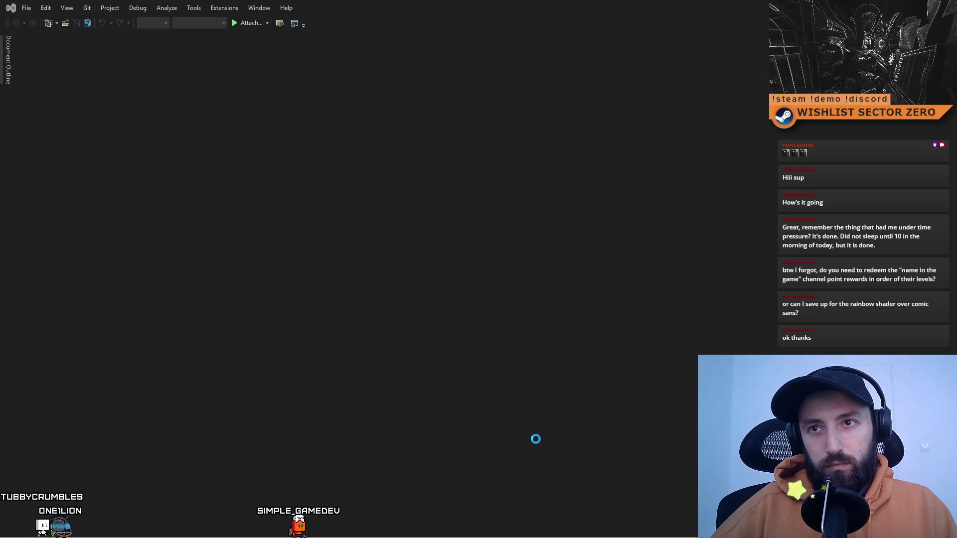
Select and copy all of CursorLock.cs, then switch to Unity and back to Visual Studio.
key(ctrl+a)
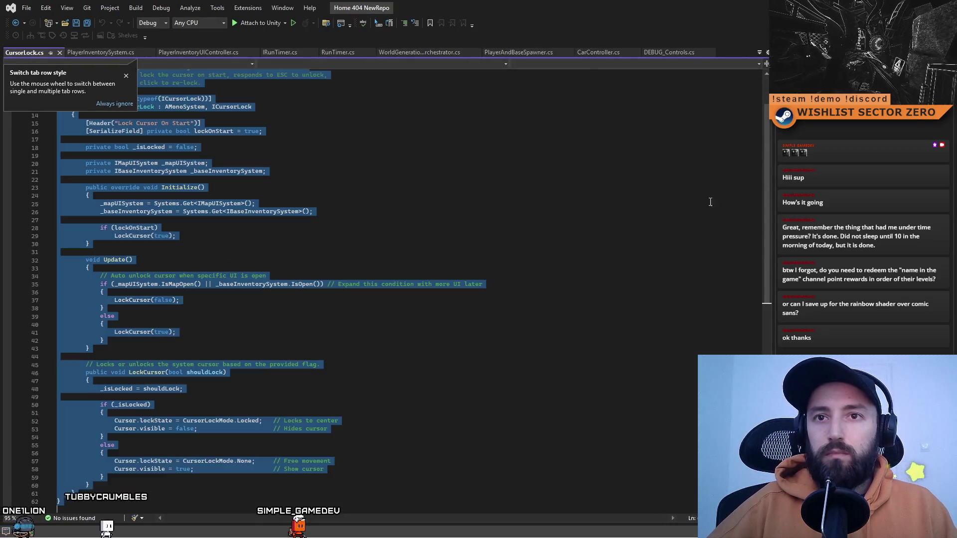
key(alt+Tab)
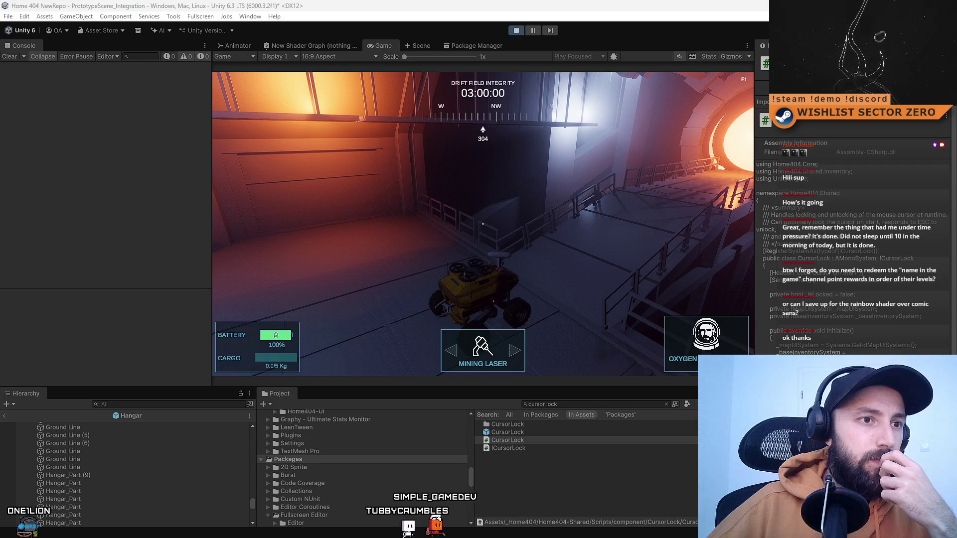
key(alt+Tab)
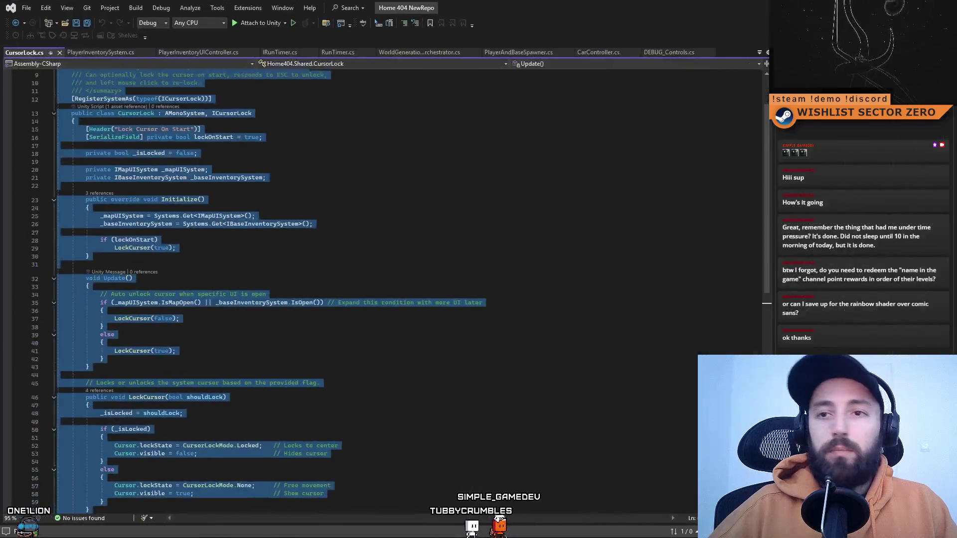
Replace Update with the Application.isFocused cursor-unlock version, save CursorLock, and return to Unity.
click(506, 249)
scroll(506, 249, down, 3)
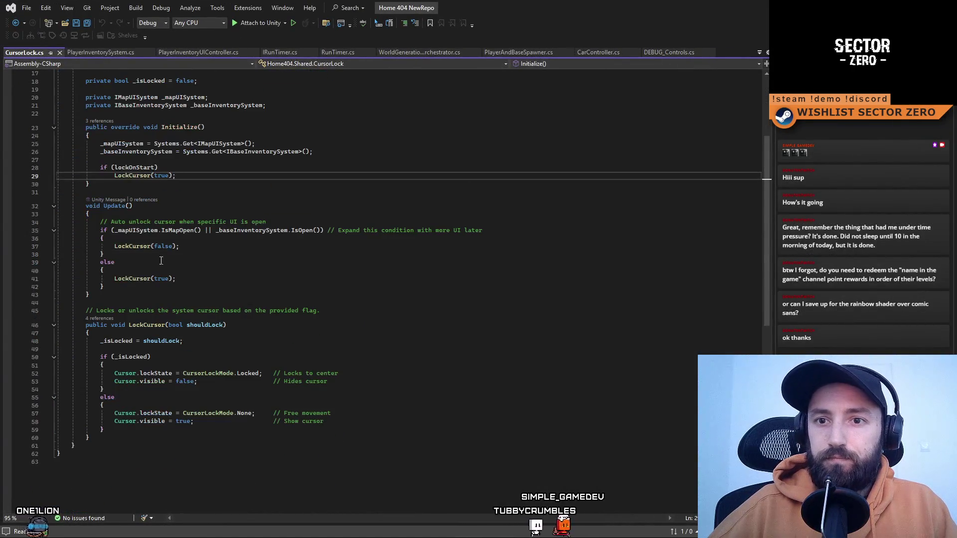
mouse_move(85, 206)
mouse_down()
mouse_move(106, 254)
mouse_move(182, 281)
mouse_up()
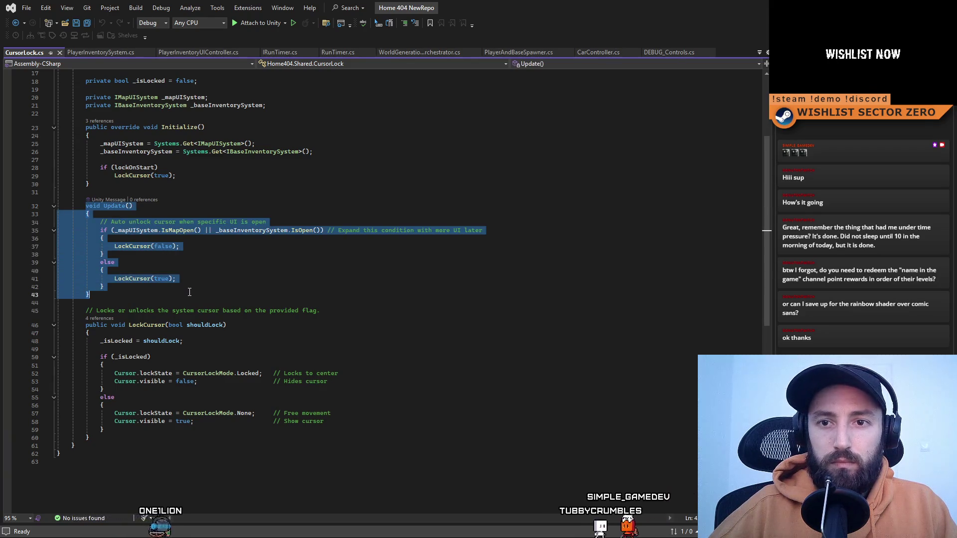
text(void Update()         {             // If Unity window or Game view is not focused, always unlock cursor             if (!Application.isFocused)             {                 LockCursor(false);                 return;             }              // Auto unlock cursor when specific UI is open             if (_mapUISystem.IsMapOpen() || _baseInventorySystem.IsOpen())             {                 LockCursor(false);             }             else             {                 LockCursor(true);             }         })
click(379, 263)
click(402, 320)
key(ctrl+s)
click(434, 278)
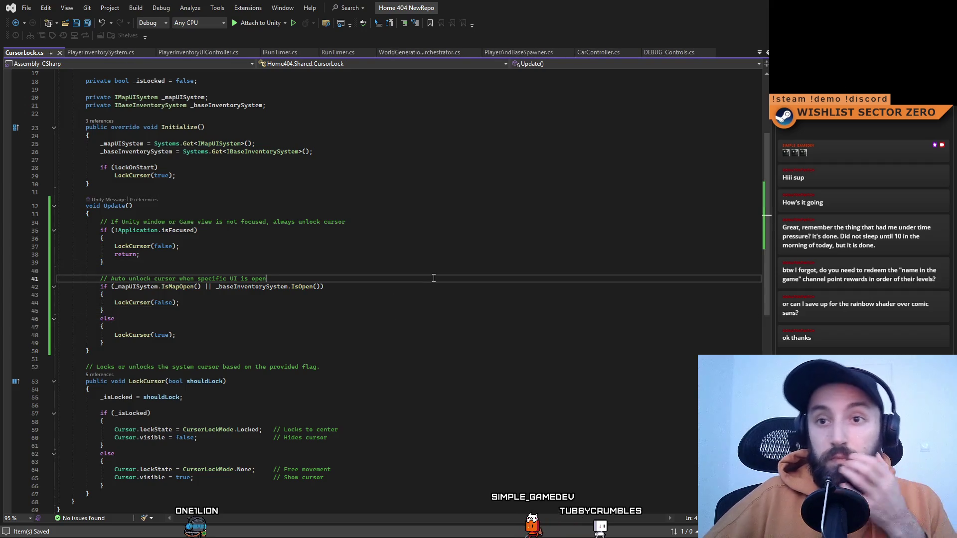
key(alt+Tab)
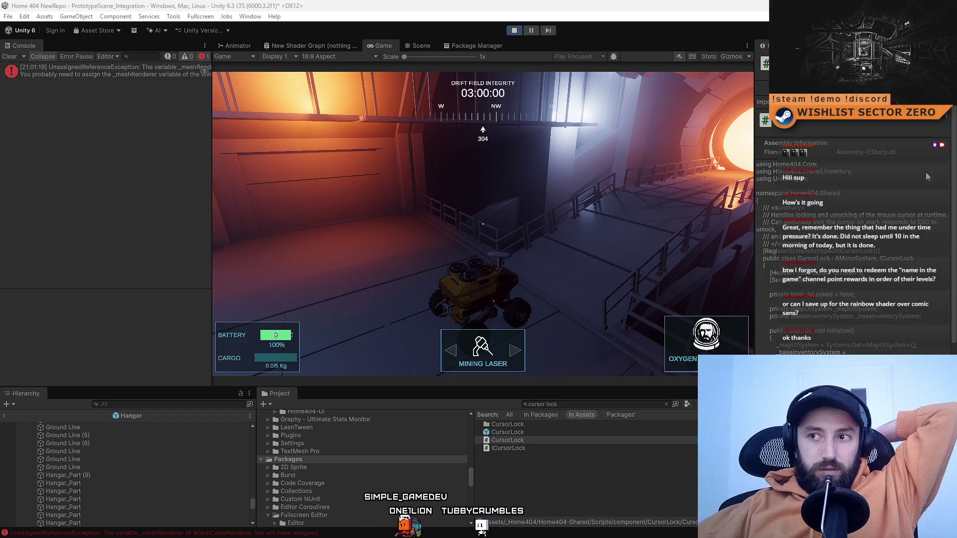
Restart Play mode with the new cursor code, clear the console, and go fullscreen.
click(516, 31)
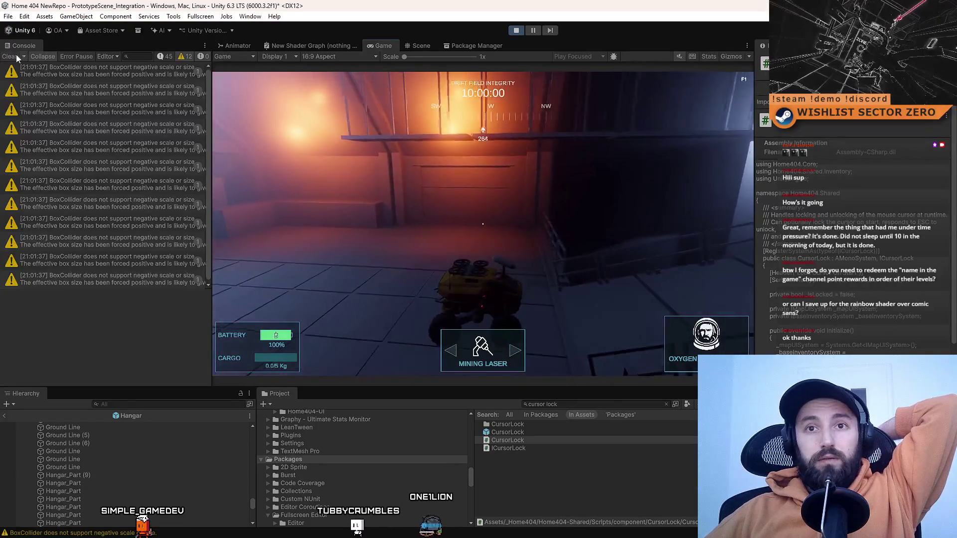
click(9, 56)
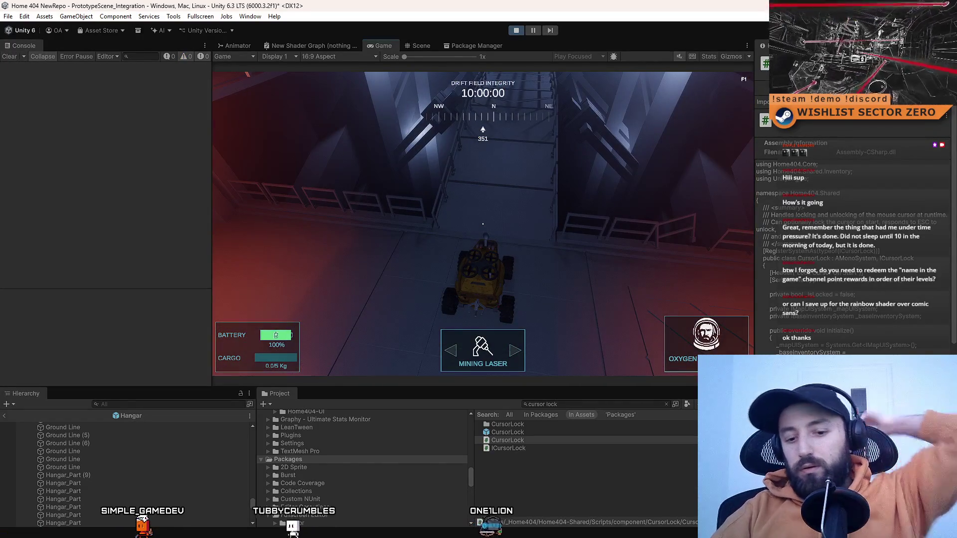
key(F10)
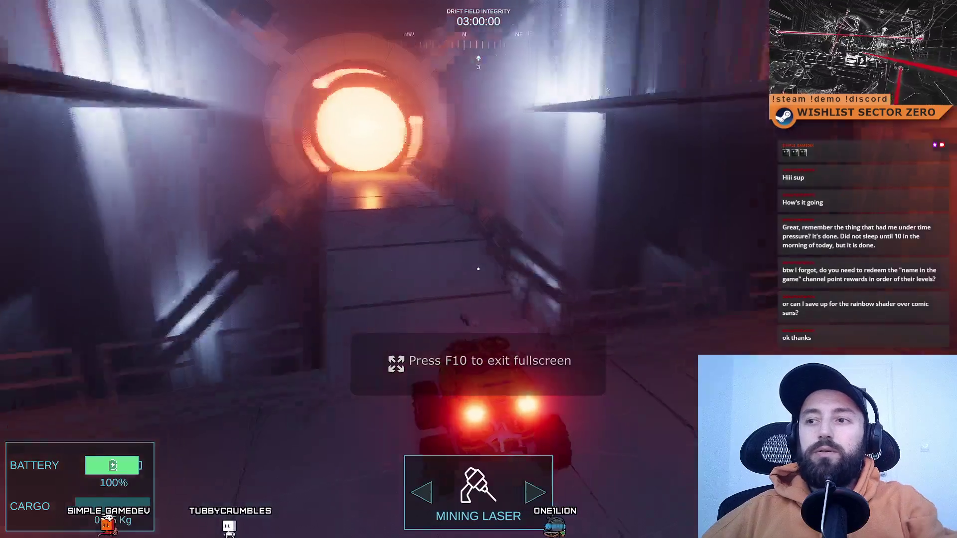
Drive the rover through the portal and down the halls, fire the mining laser, then exit fullscreen.
key(F10)
key(F10)
key(w)
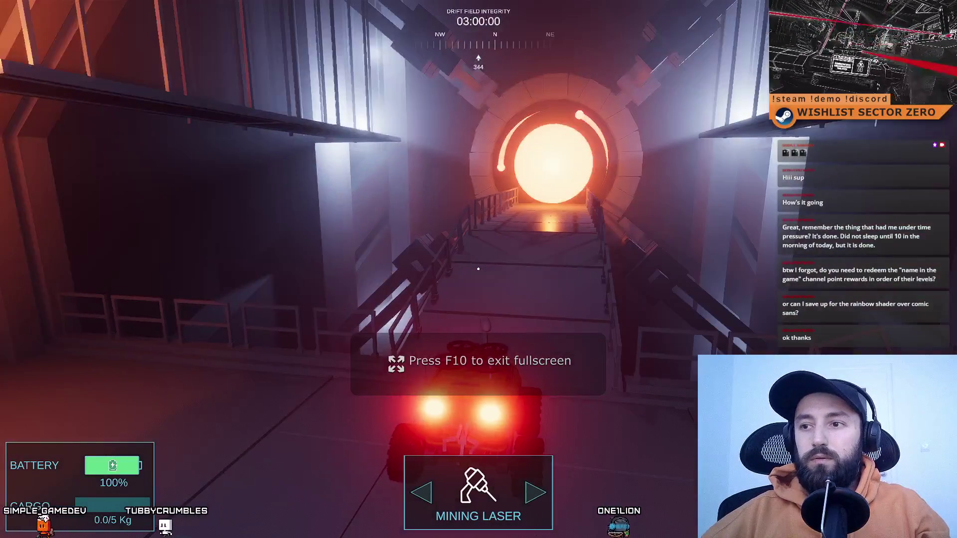
key(a)
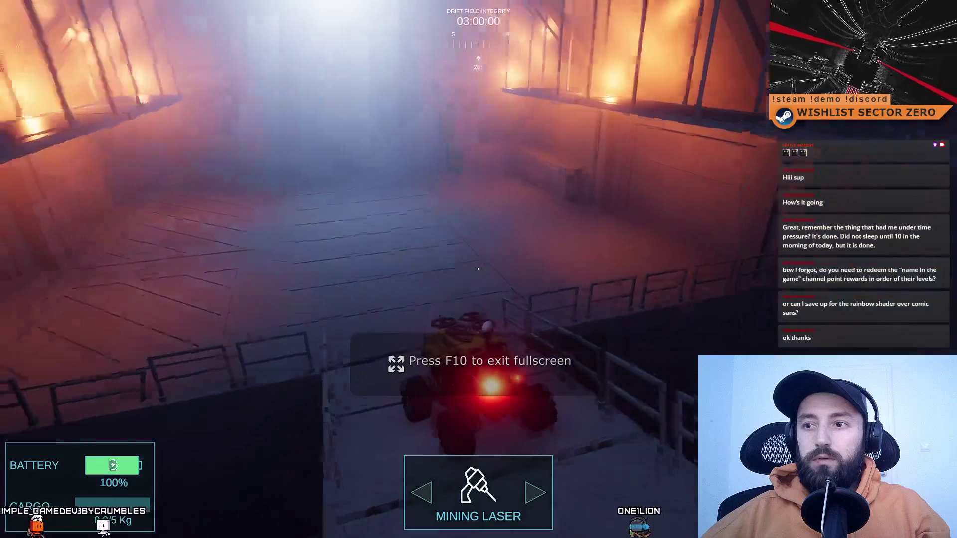
key(d)
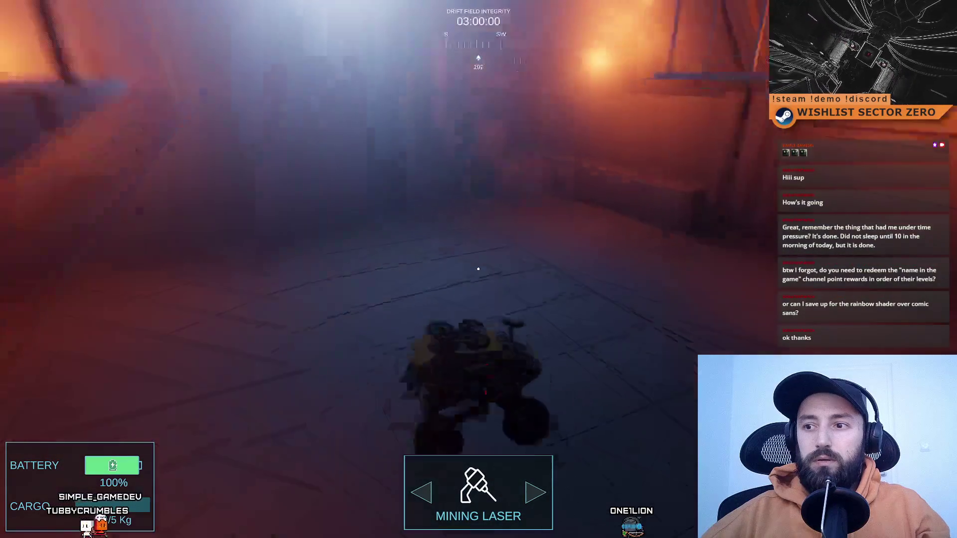
key(d)
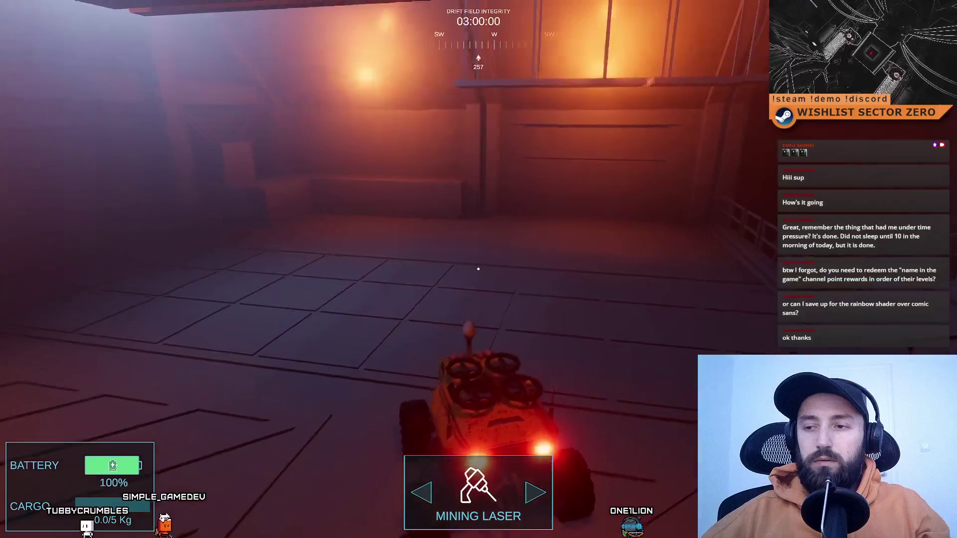
click(478, 269)
key(a)
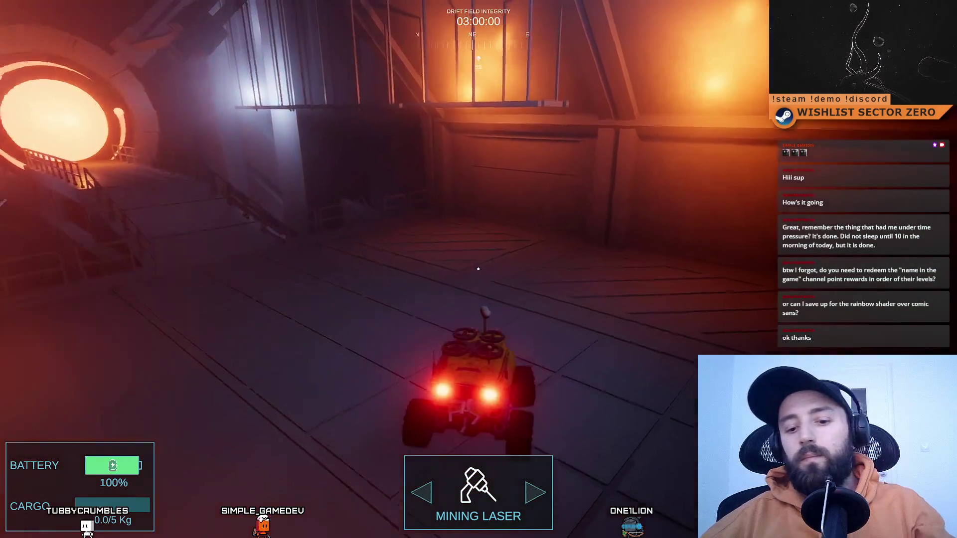
key(F11)
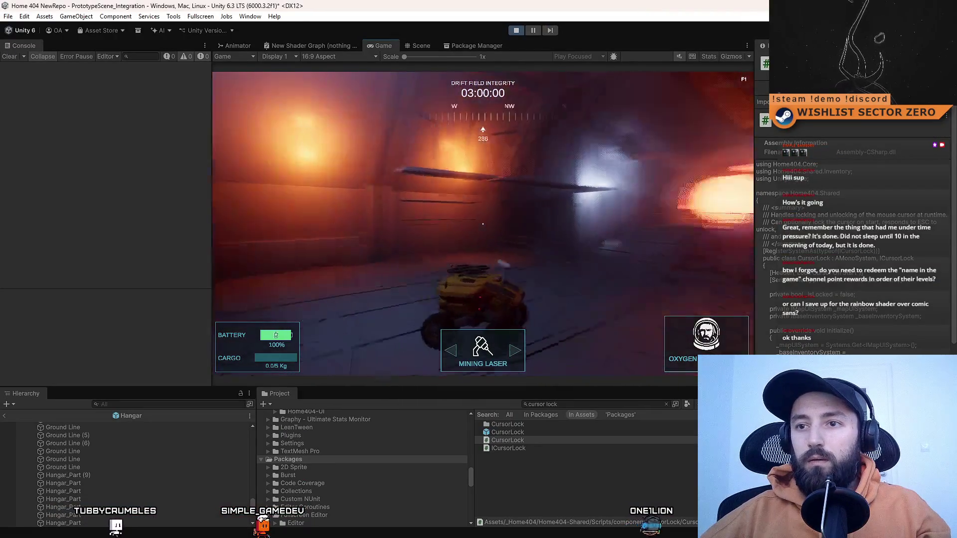
Release the cursor with Esc, relock it in the Game view, then drive across the bridge fullscreen and exit.
key(Escape)
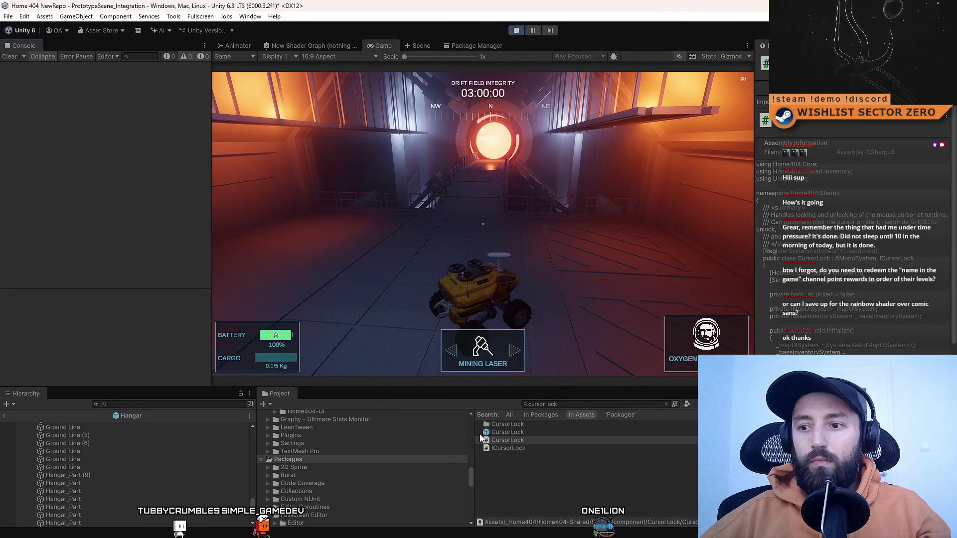
click(564, 170)
key(F10)
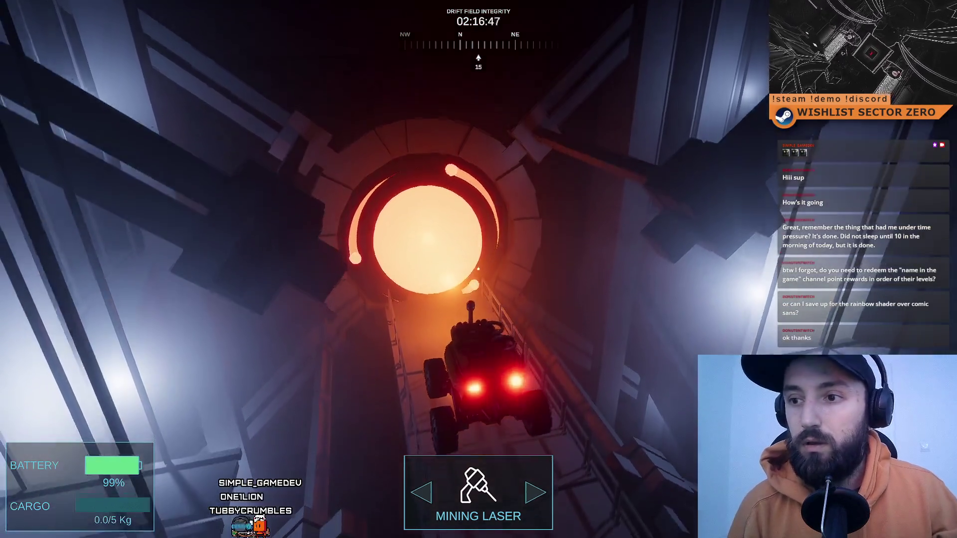
key(s)
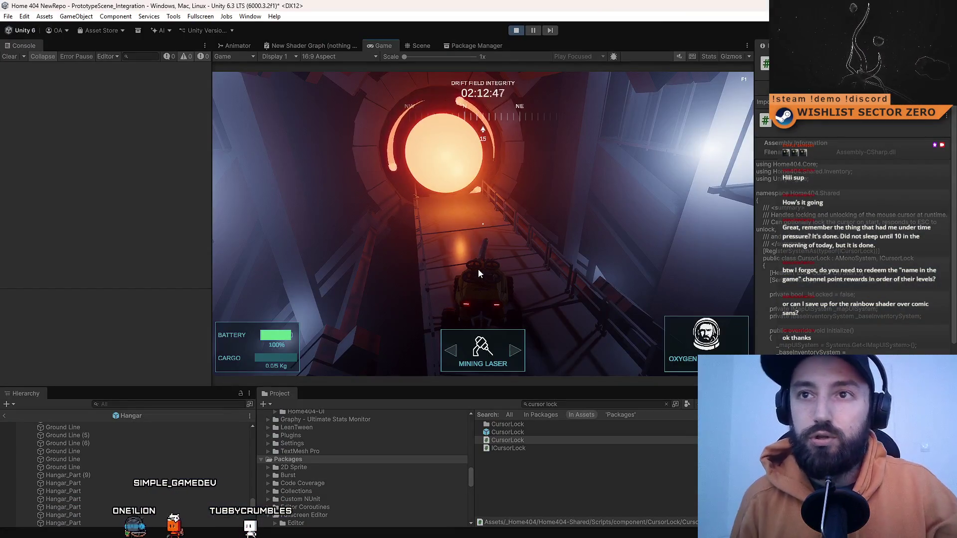
key(Escape)
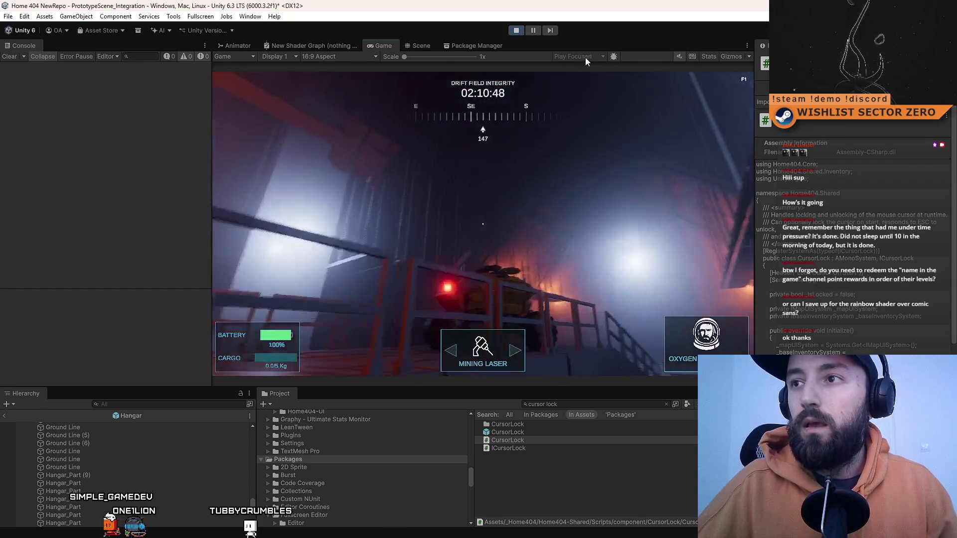
Stop play, move the spot light along the hangar skylight in global orientation, then restart Play mode.
click(520, 33)
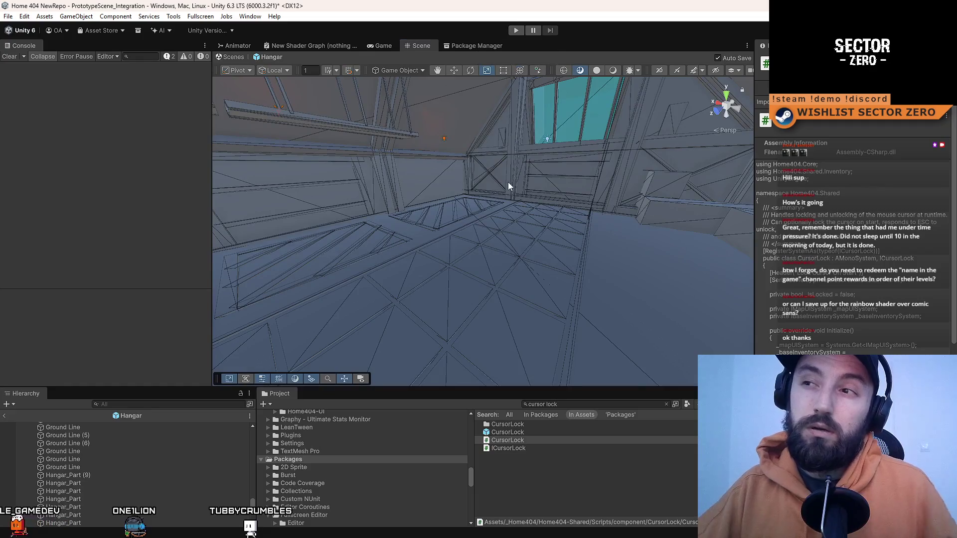
mouse_move(507, 181)
mouse_down()
mouse_move(580, 119)
mouse_move(503, 233)
mouse_move(373, 199)
mouse_move(436, 213)
mouse_up()
click(492, 131)
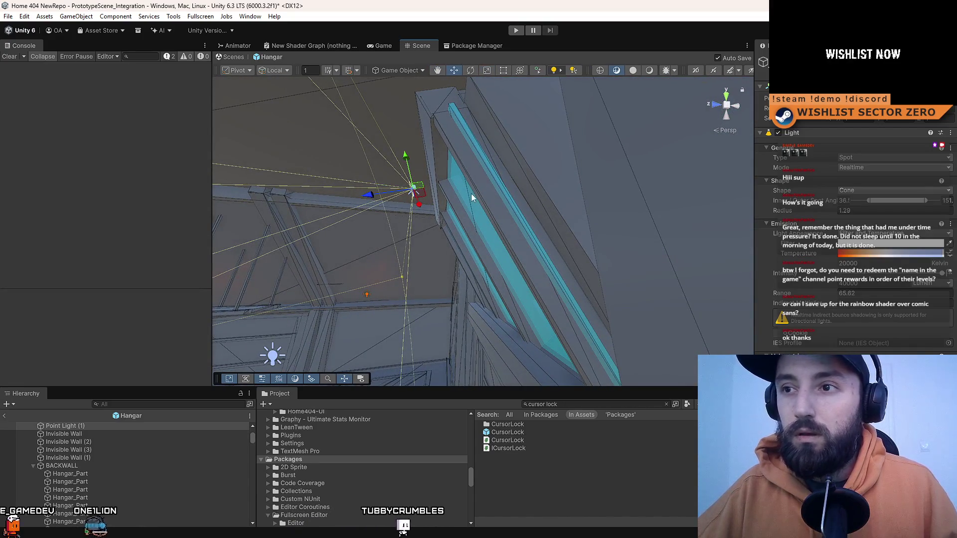
key(x)
mouse_move(420, 187)
mouse_down()
mouse_move(529, 198)
mouse_move(593, 225)
mouse_up()
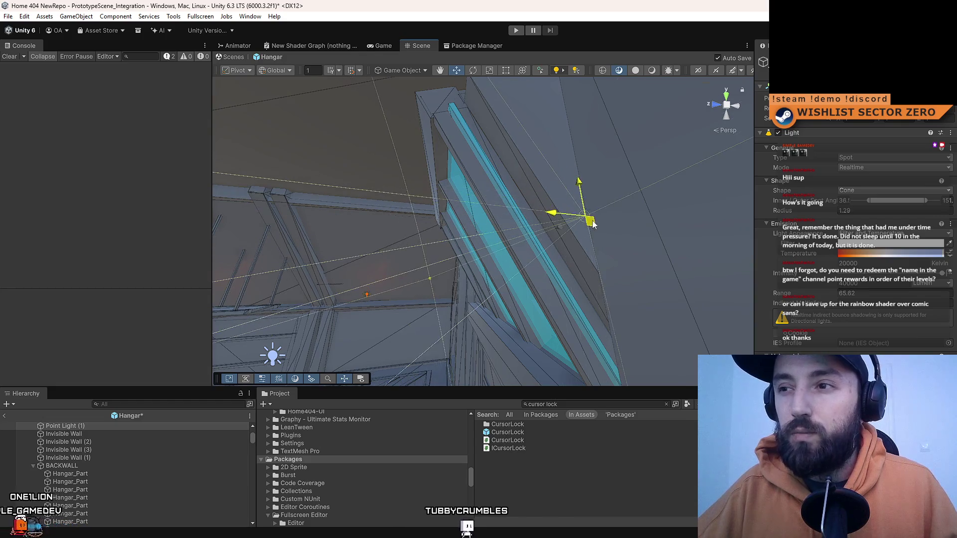
key(f)
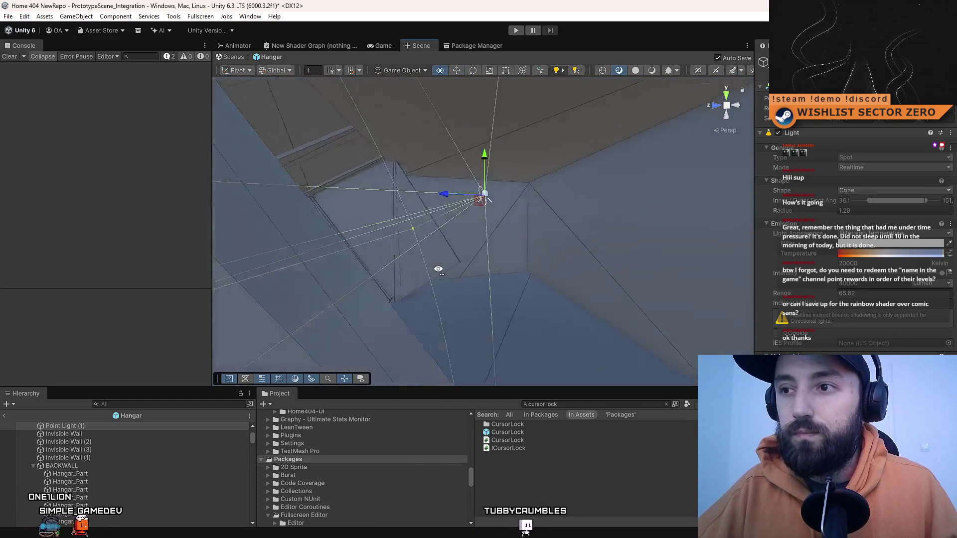
drag(482, 202, 521, 202)
click(558, 505)
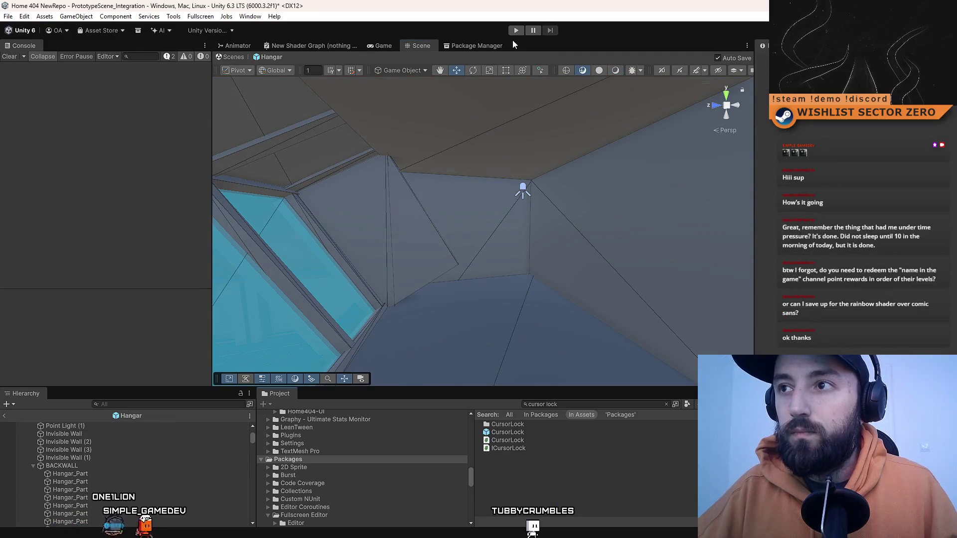
click(515, 31)
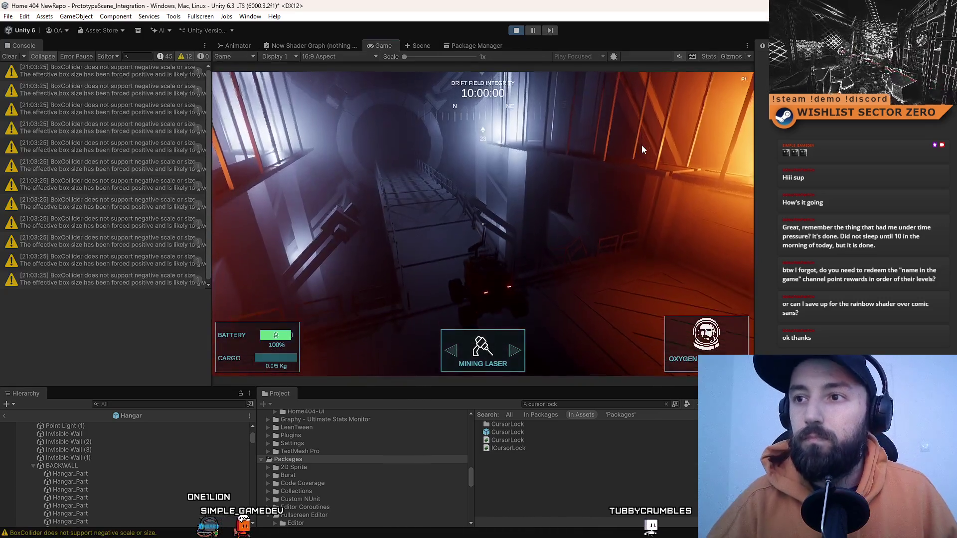
Capture the cursor, drive fullscreen toward the now-lit hangar window, then exit to the Scene view.
click(641, 146)
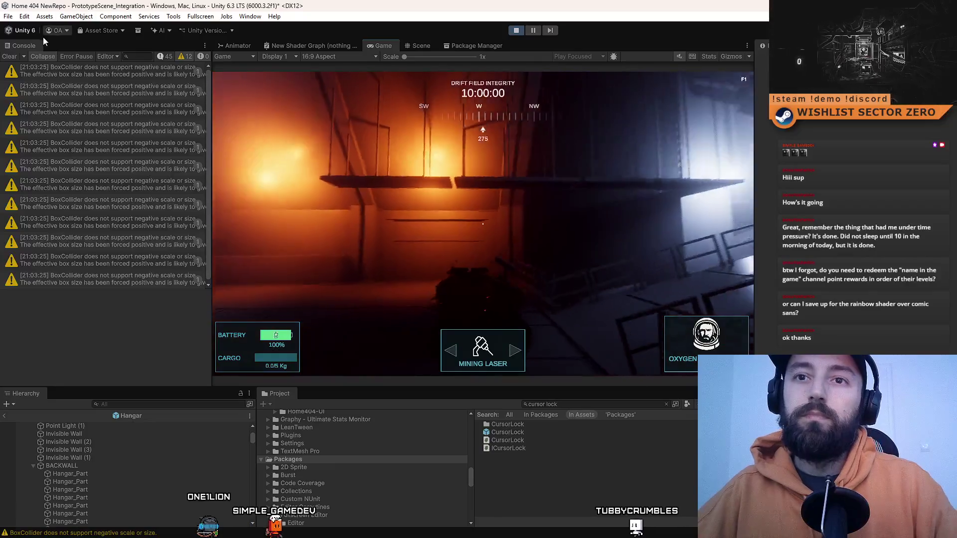
mouse_move(483, 224)
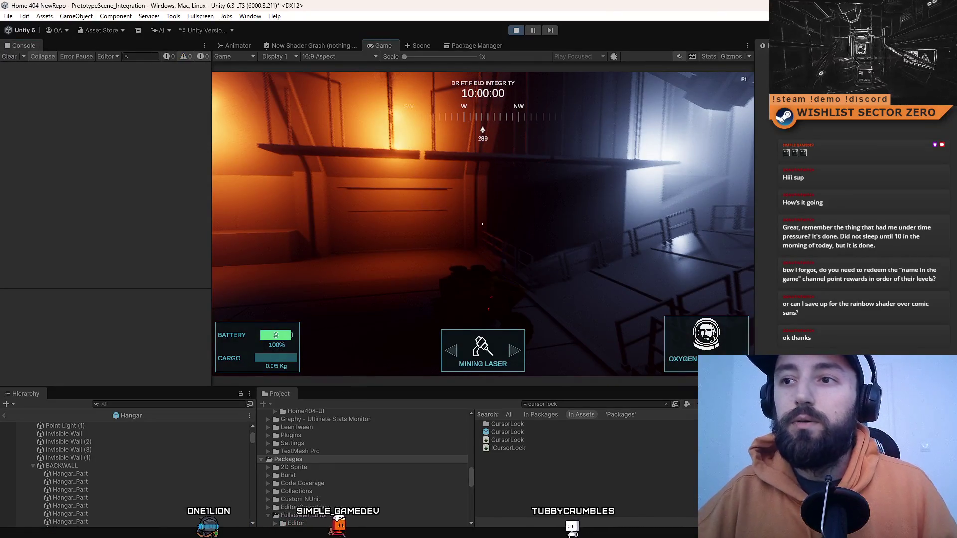
key(F10)
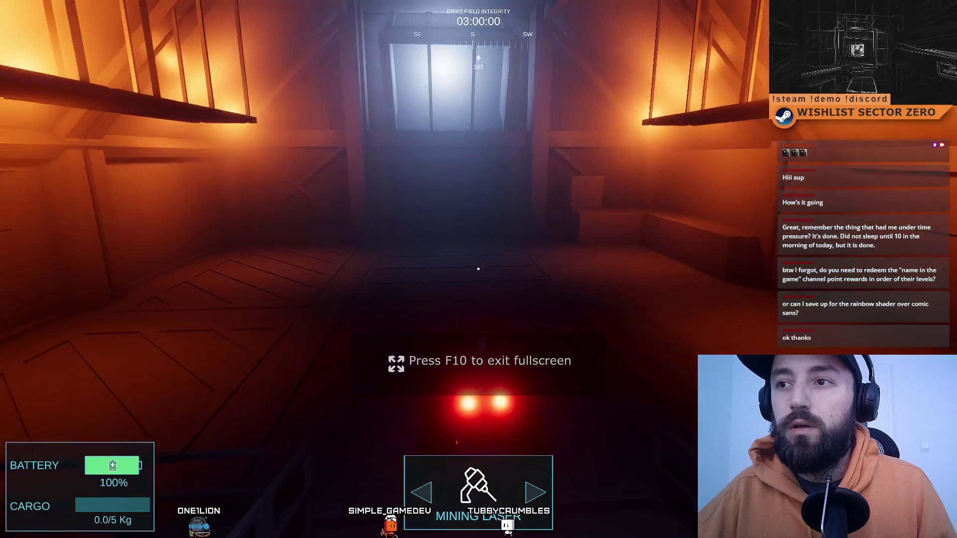
mouse_move(479, 269)
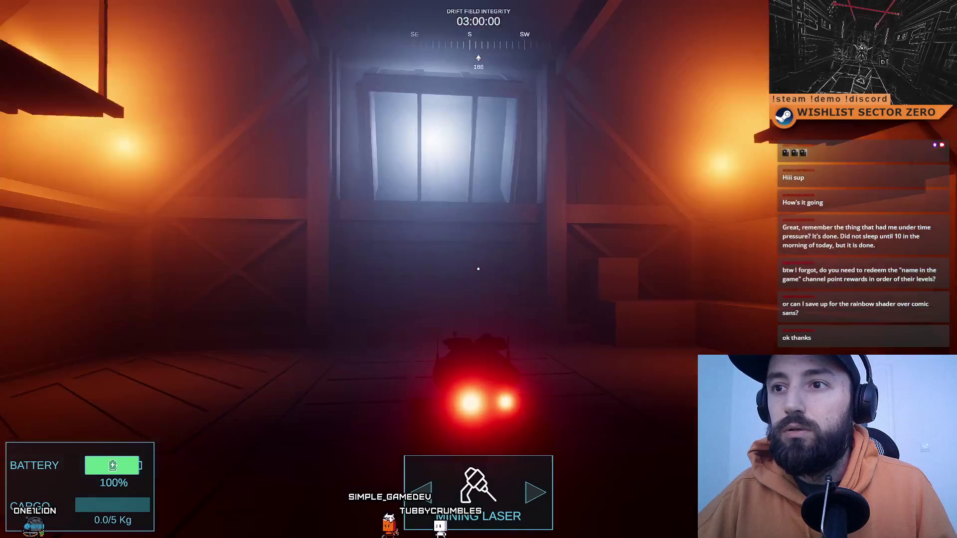
key(w)
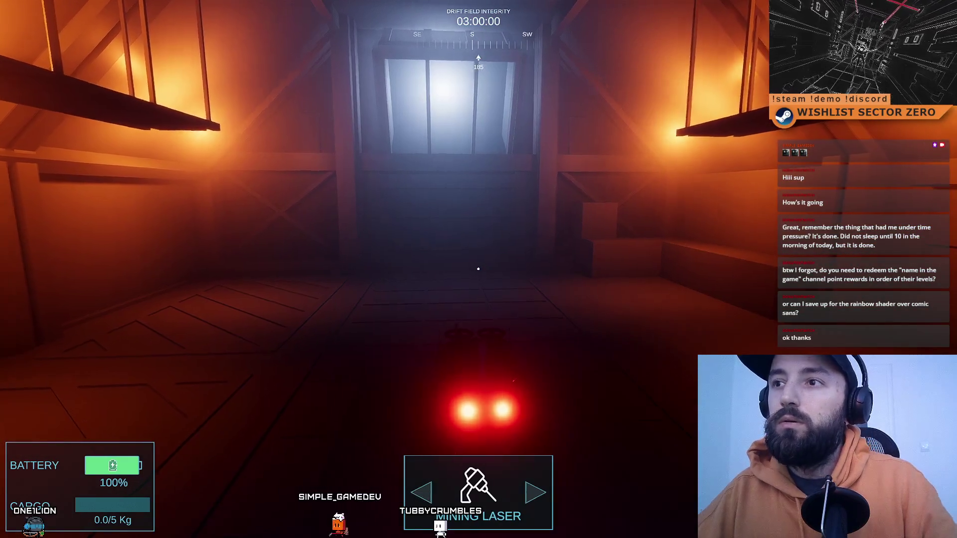
key(F11)
click(424, 46)
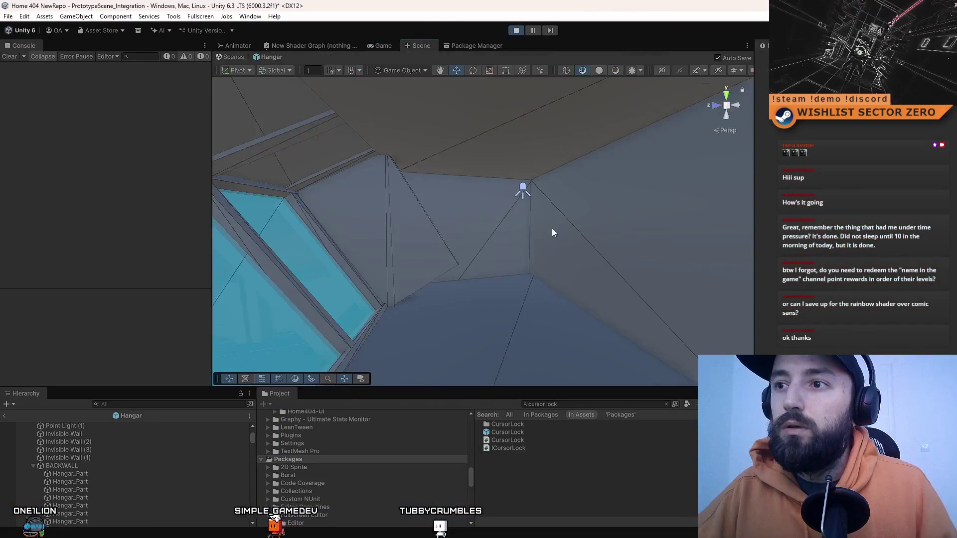
Select a wall panel and then the spot light, and move the floating Game window aside.
click(500, 212)
mouse_move(520, 238)
mouse_down()
mouse_move(601, 171)
mouse_move(502, 192)
mouse_up()
click(600, 168)
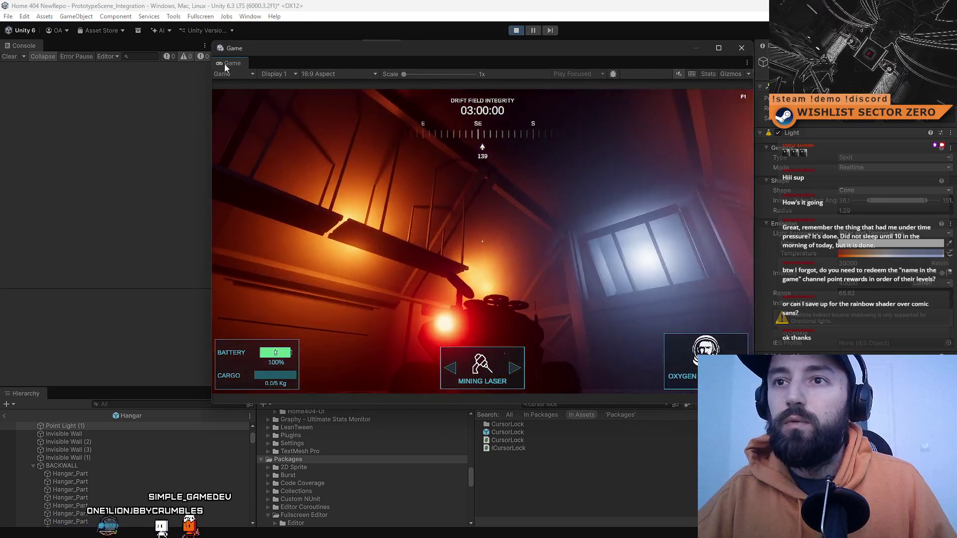
mouse_move(233, 65)
mouse_down()
mouse_move(289, 117)
mouse_move(482, 55)
mouse_move(391, 47)
mouse_up()
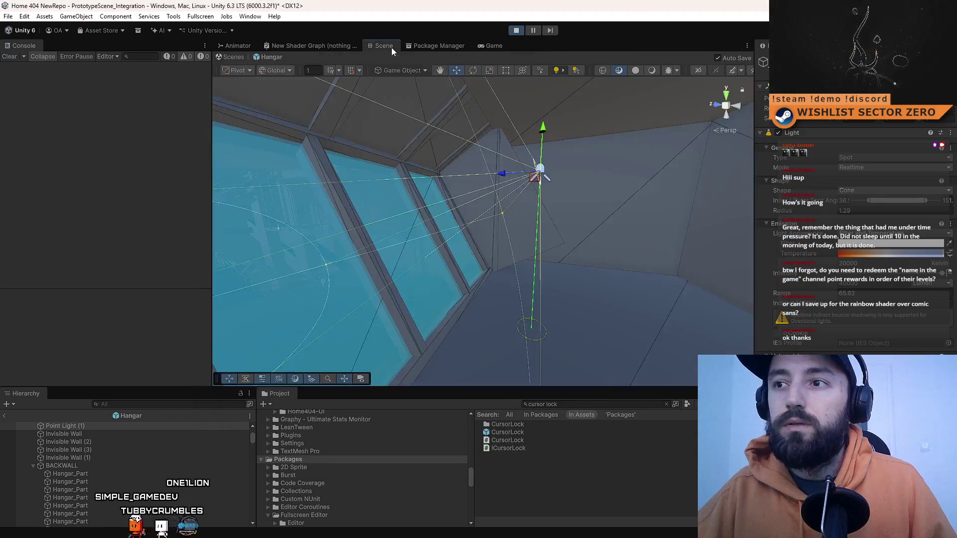
Leave prefab editing for the scene, reselect the spot light, and go back to the running Game view.
click(488, 45)
click(384, 45)
click(236, 58)
mouse_move(507, 205)
mouse_down()
mouse_move(496, 179)
mouse_move(490, 229)
mouse_move(473, 239)
mouse_move(387, 211)
mouse_move(429, 199)
mouse_move(476, 132)
mouse_move(512, 199)
mouse_move(469, 216)
mouse_move(435, 253)
mouse_move(499, 236)
mouse_move(619, 231)
mouse_up()
click(512, 195)
click(490, 46)
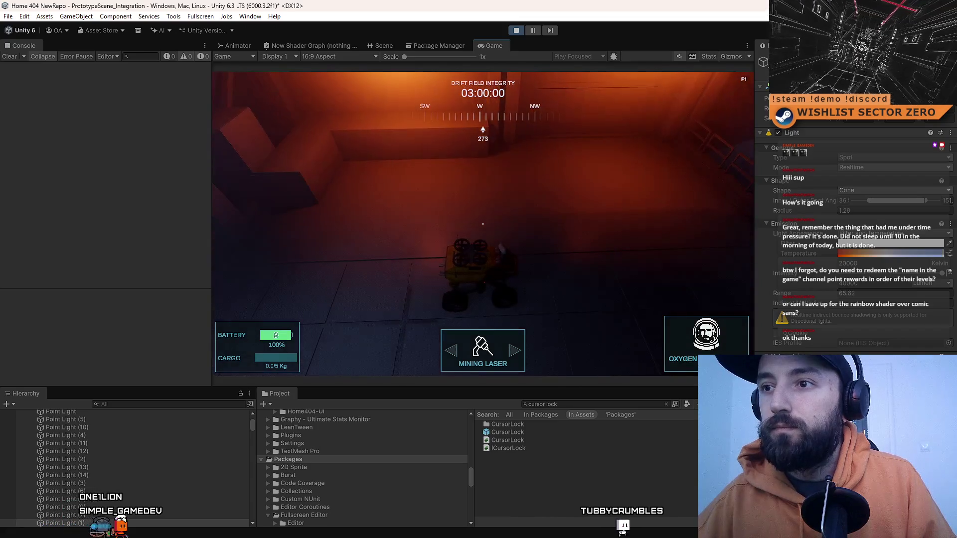
Look around the hangar room, turning past the red-lit robot to face the lit corridor.
key(d)
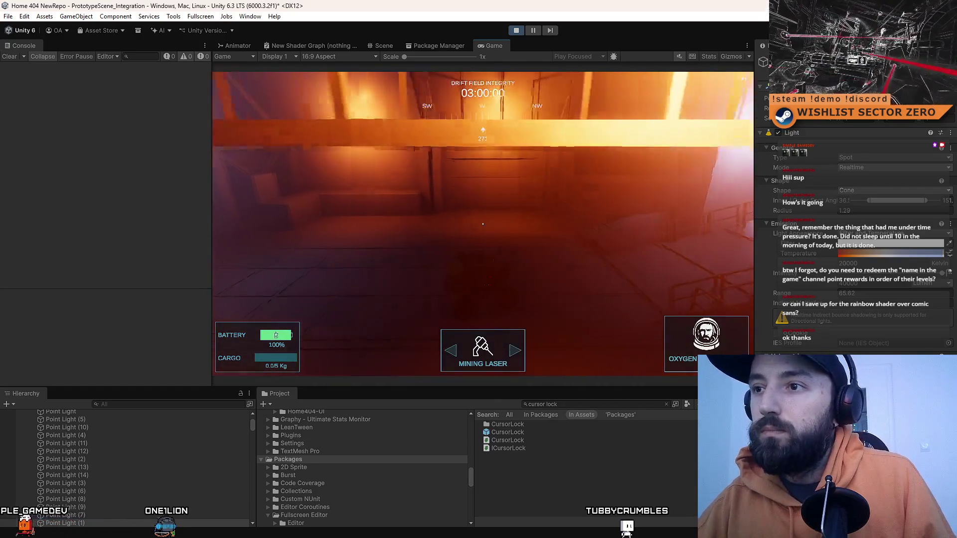
key(a)
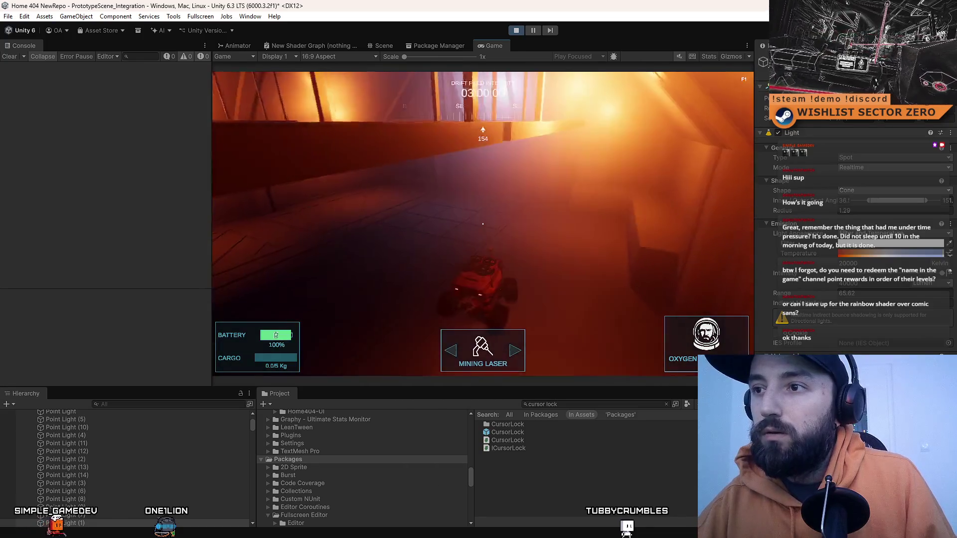
key(a)
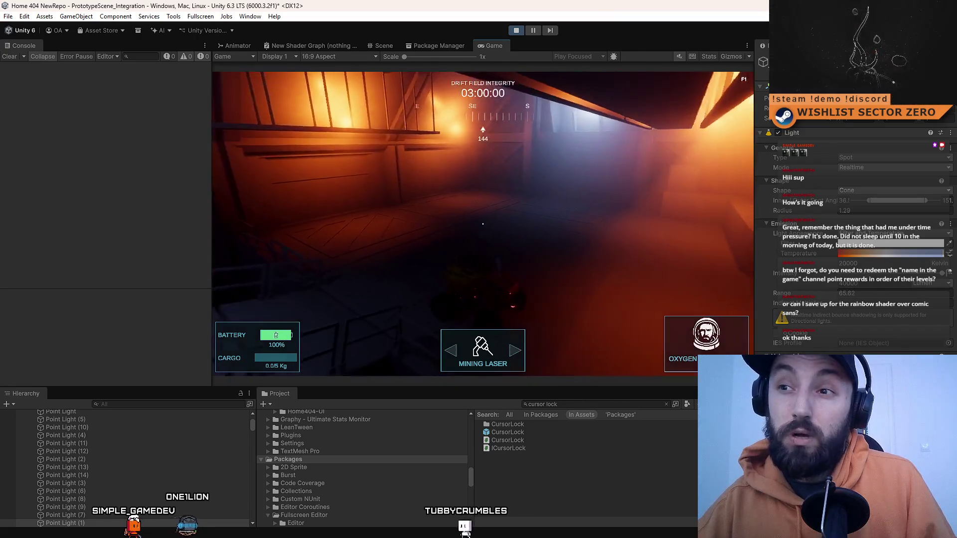
key(d)
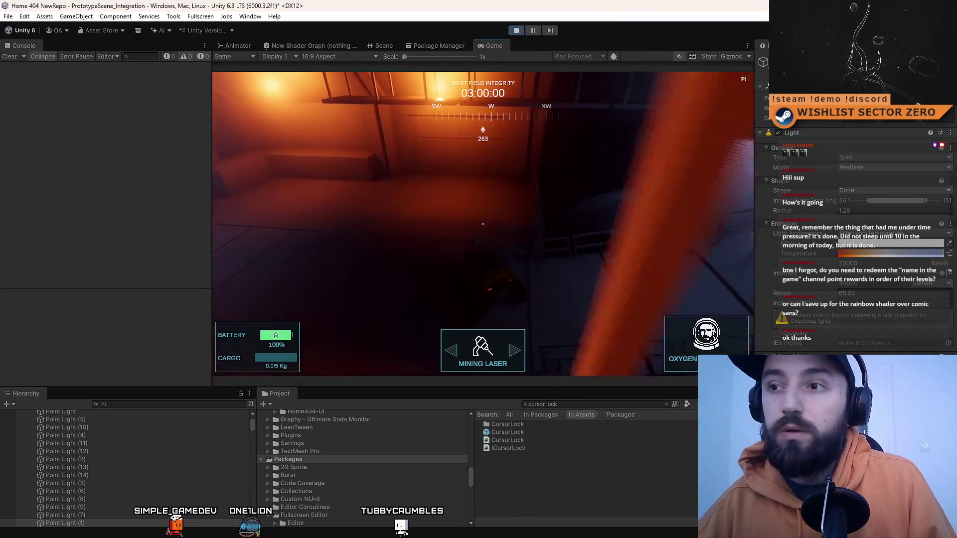
key(a)
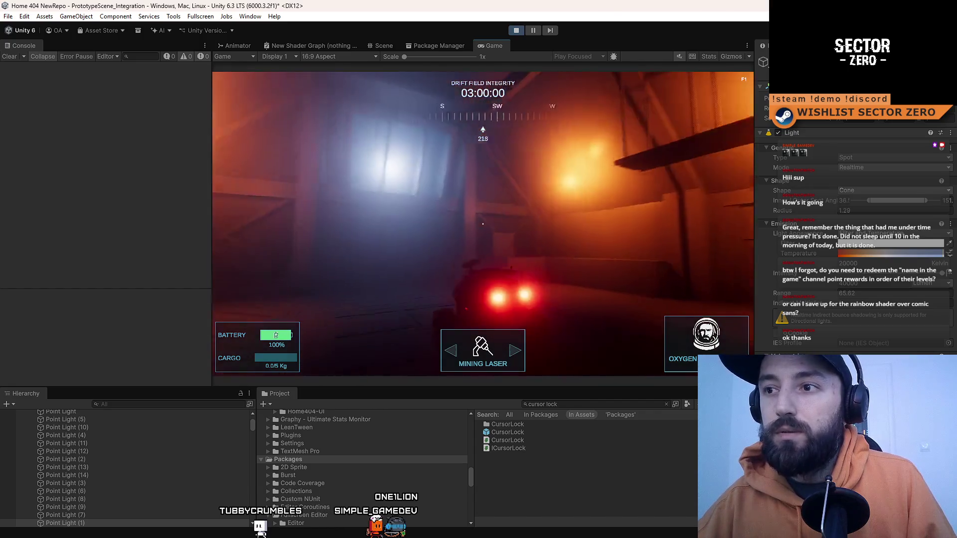
key(a)
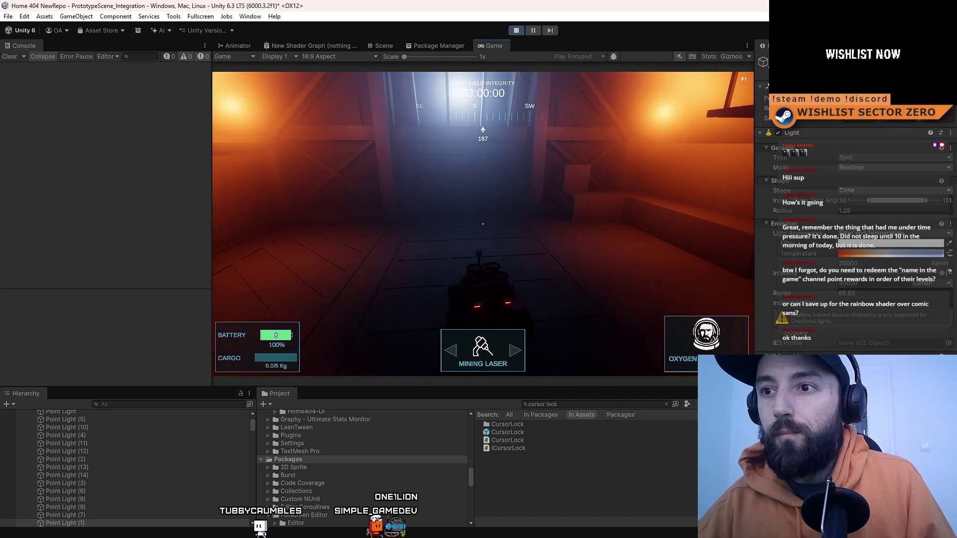
Drive the rover forward down the dark corridor, through the railed area and into the next rooms.
key(w)
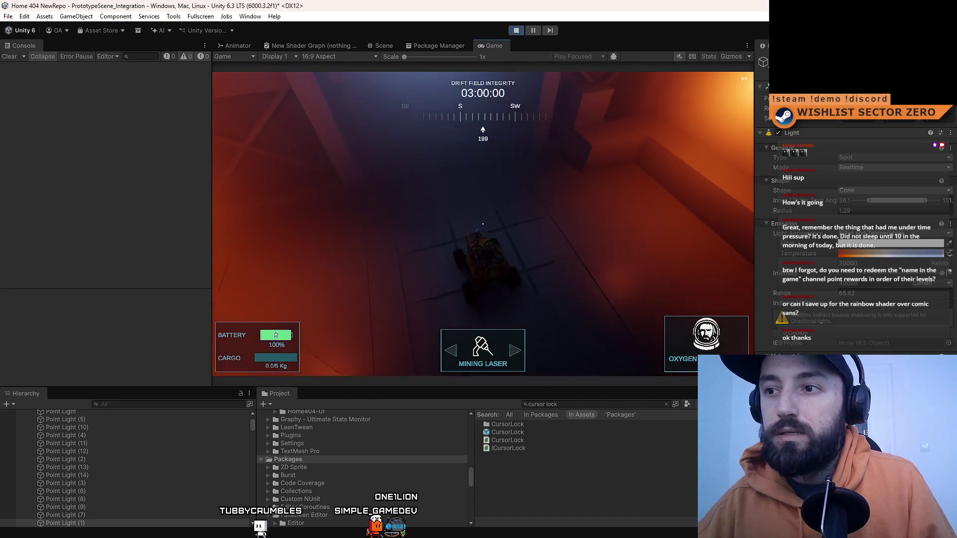
key(d)
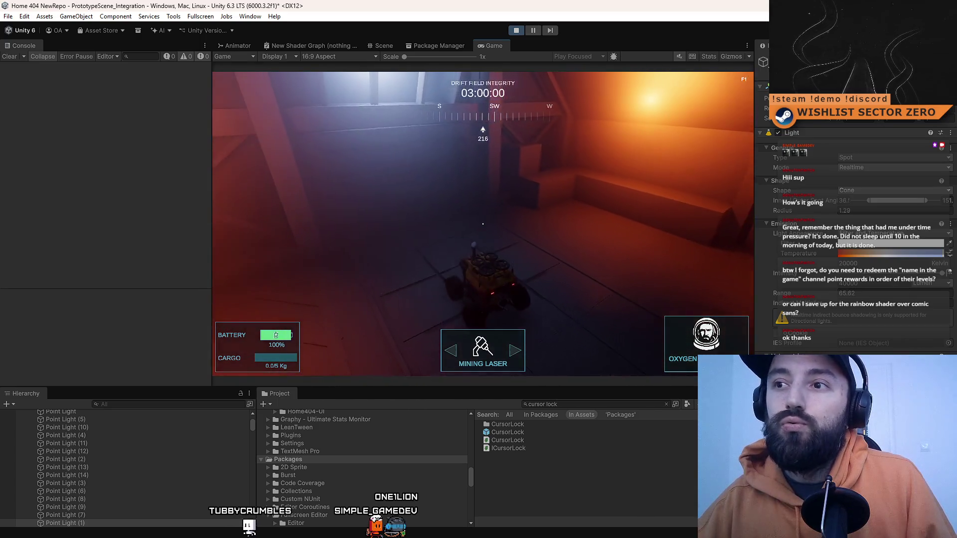
key(a)
key(a)
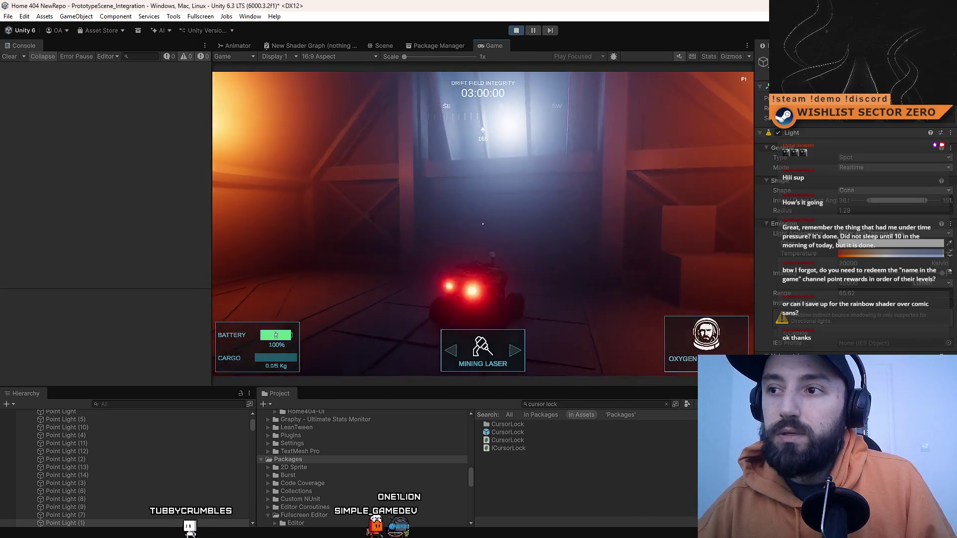
key(w)
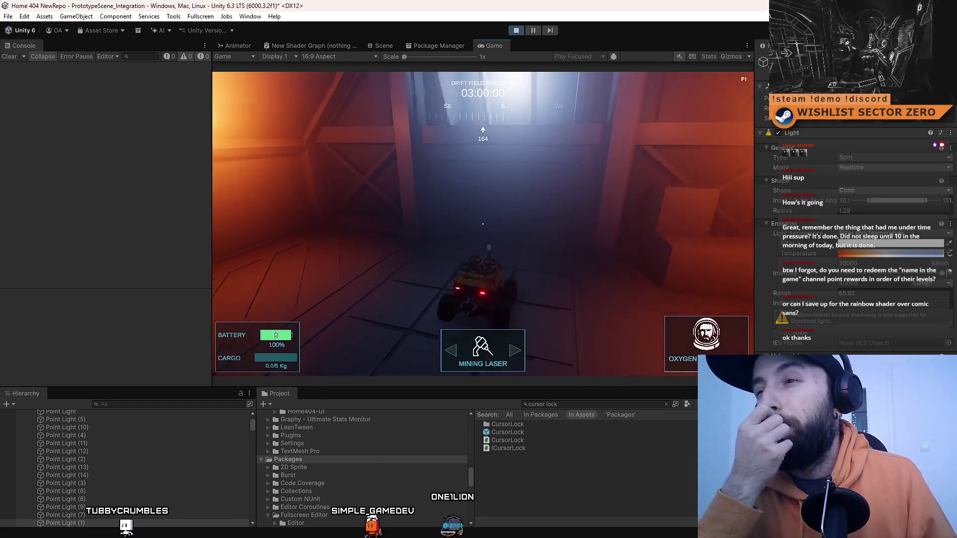
key(w)
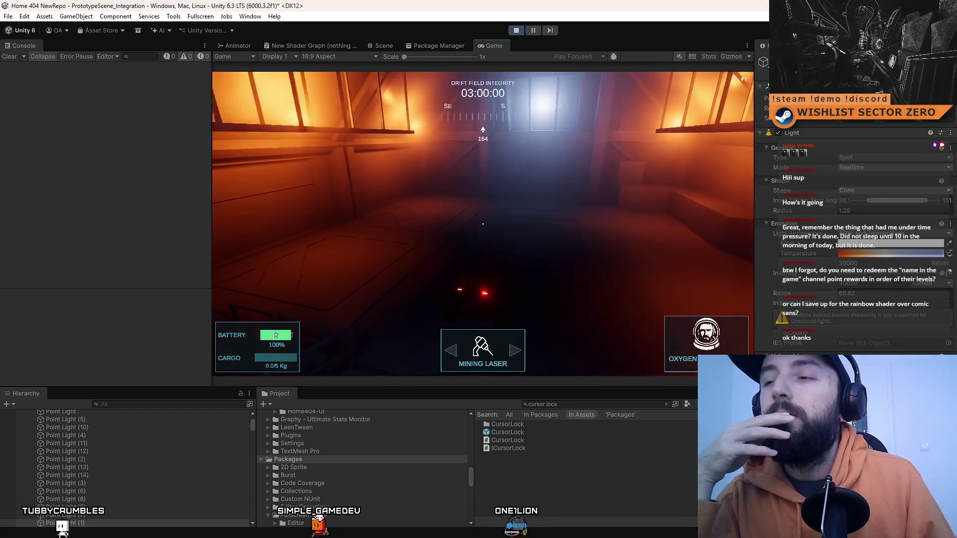
key(w)
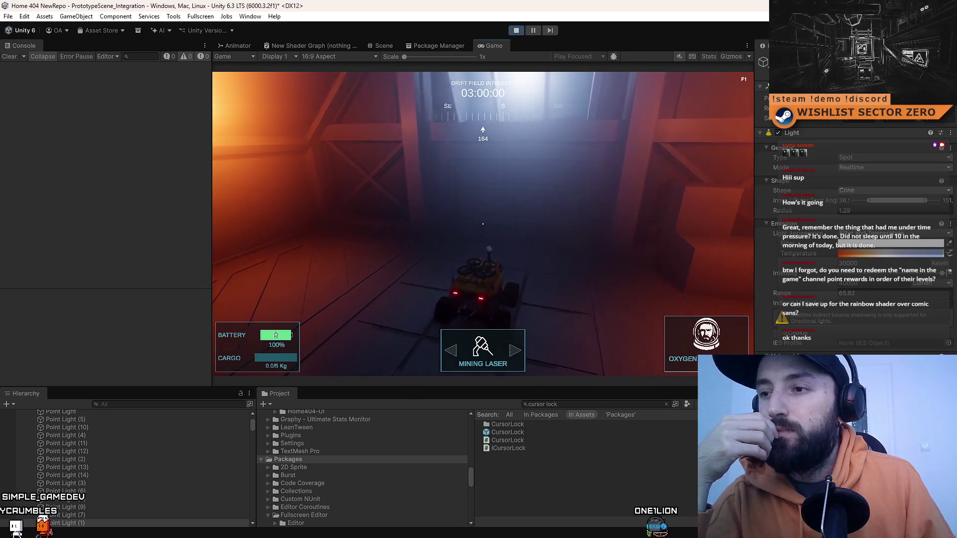
key(w)
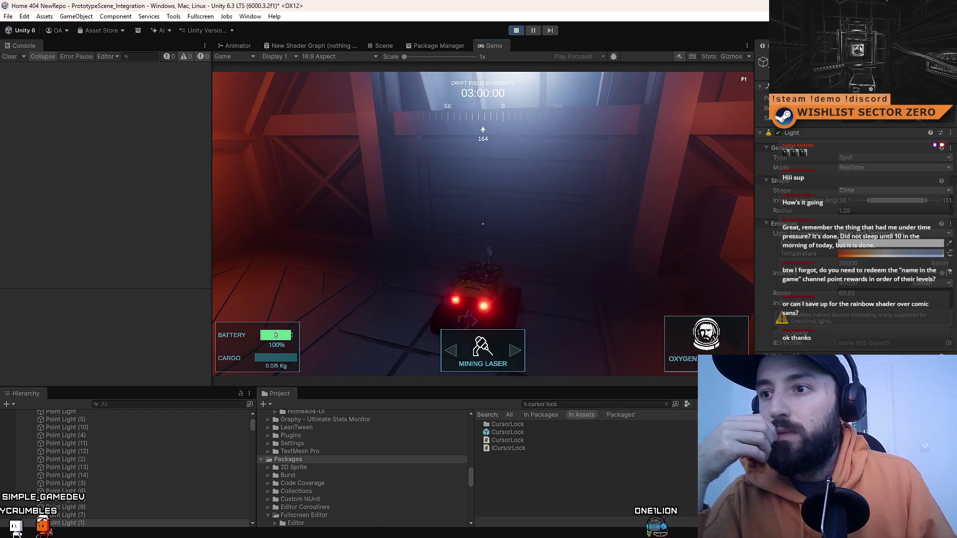
key(w)
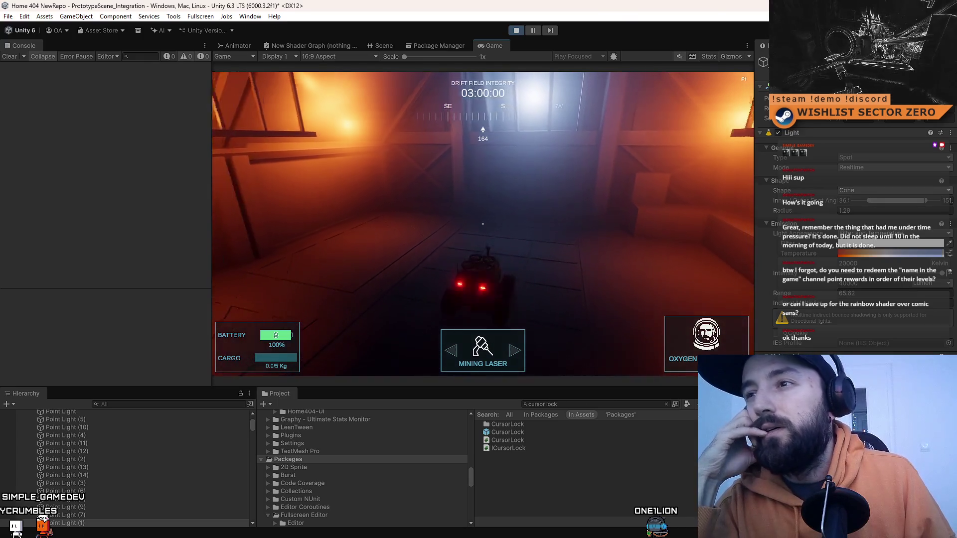
key(w)
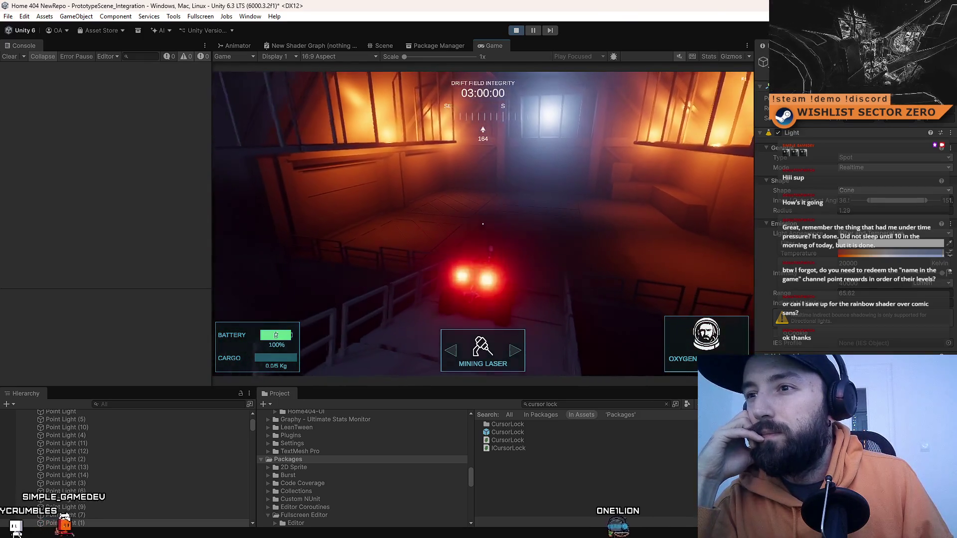
key(w)
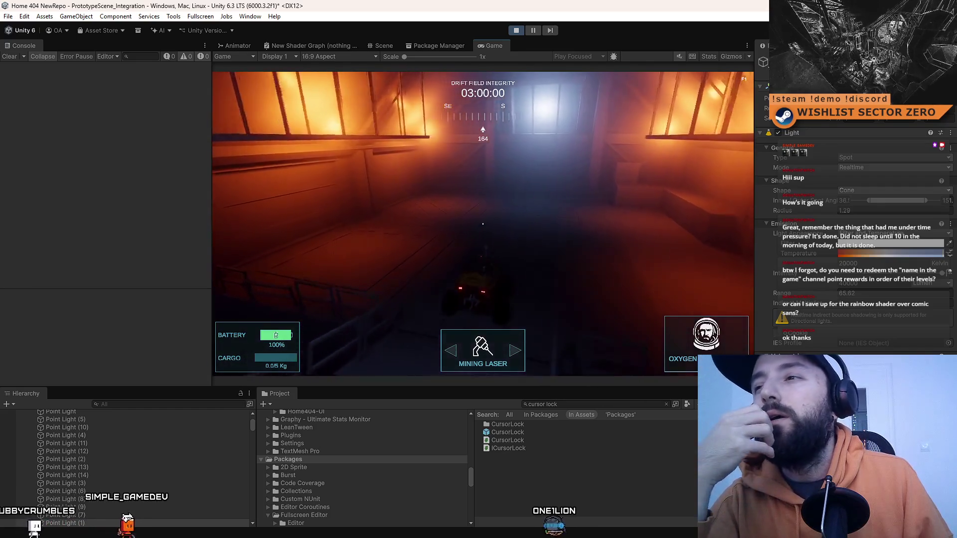
key(w)
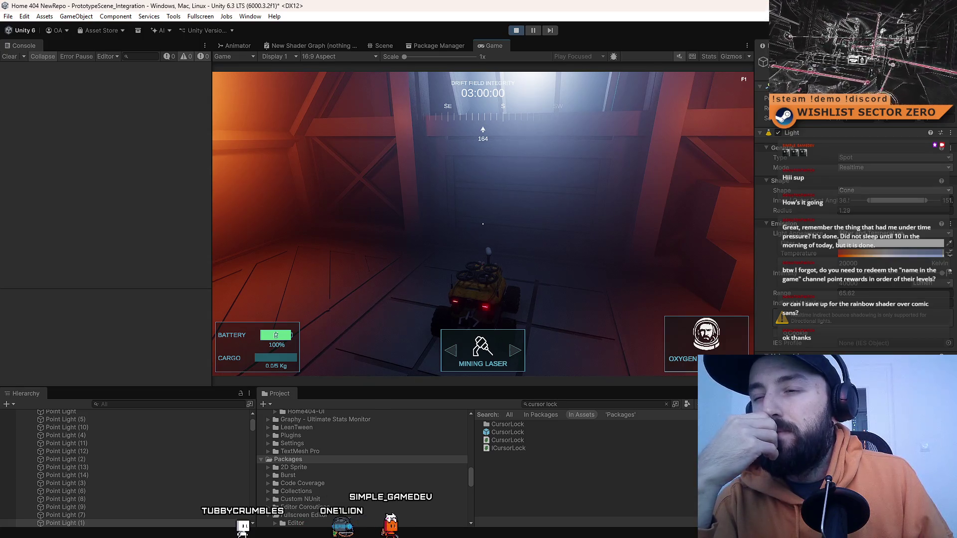
key(w)
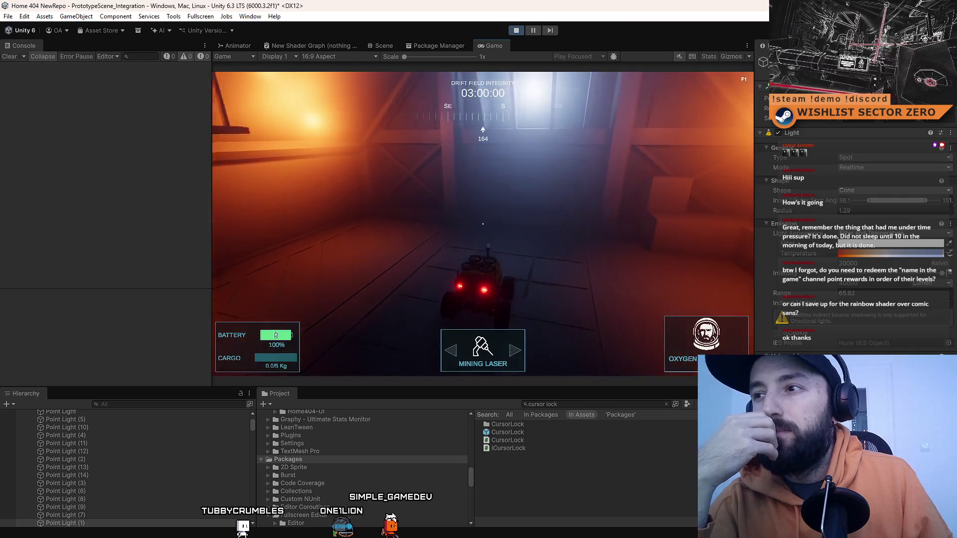
key(w)
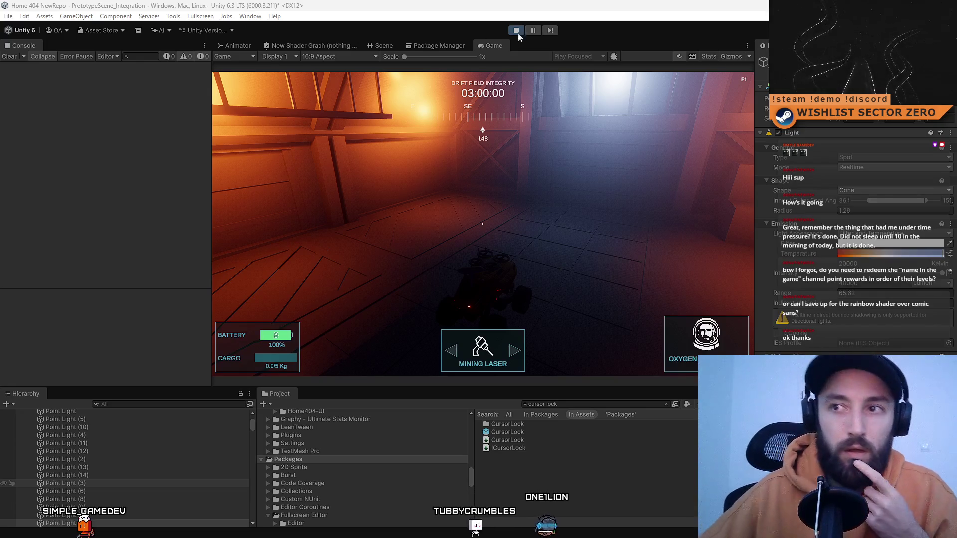
Finish the extended playtest and release input from the running game with Esc.
key(Escape)
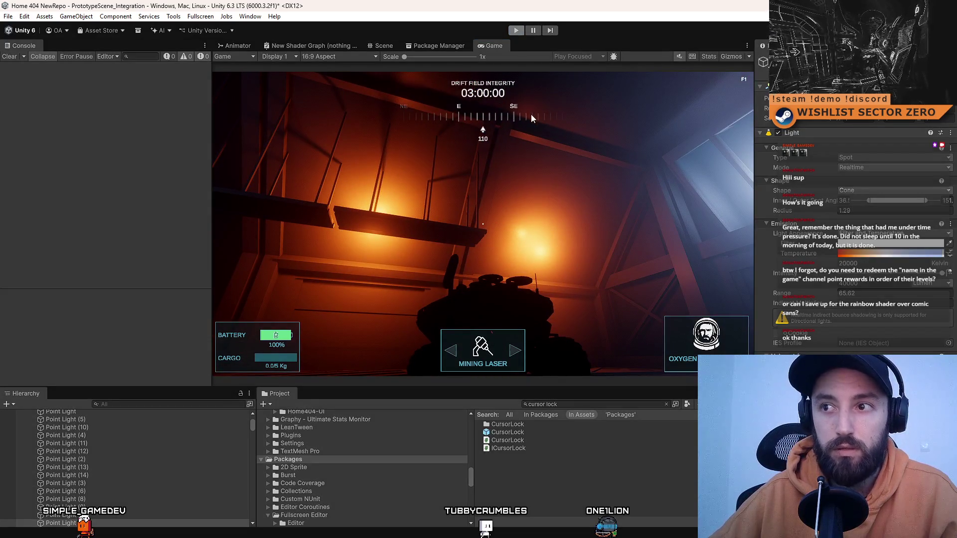
Stop Play mode, quit Unity saving the modified PrototypeScene_Integration scene, and switch to Sourcetree.
key(ctrl+p)
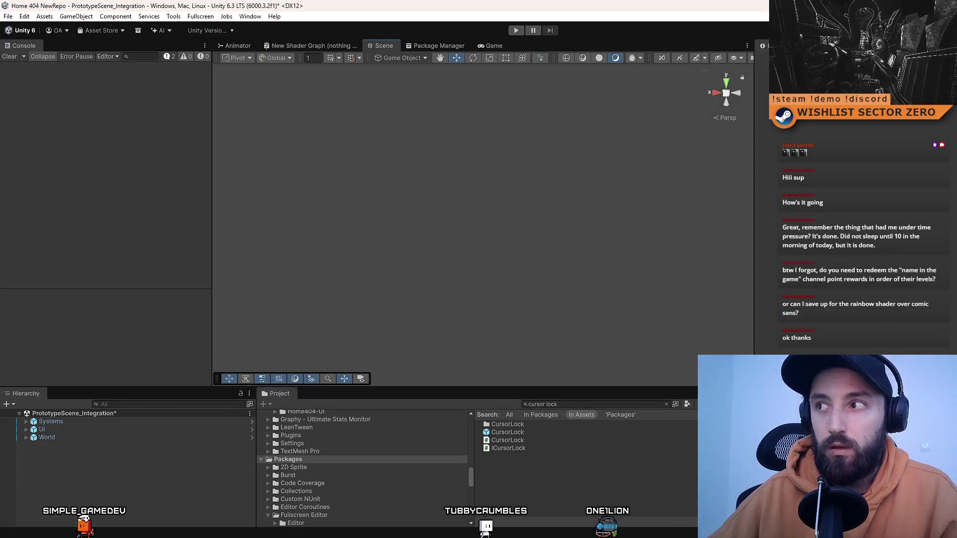
key(ctrl+n)
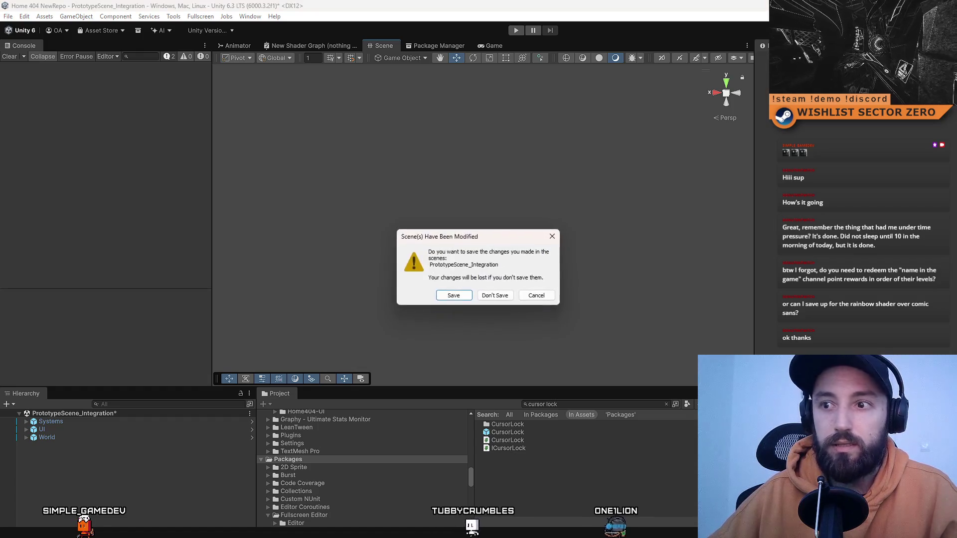
click(452, 295)
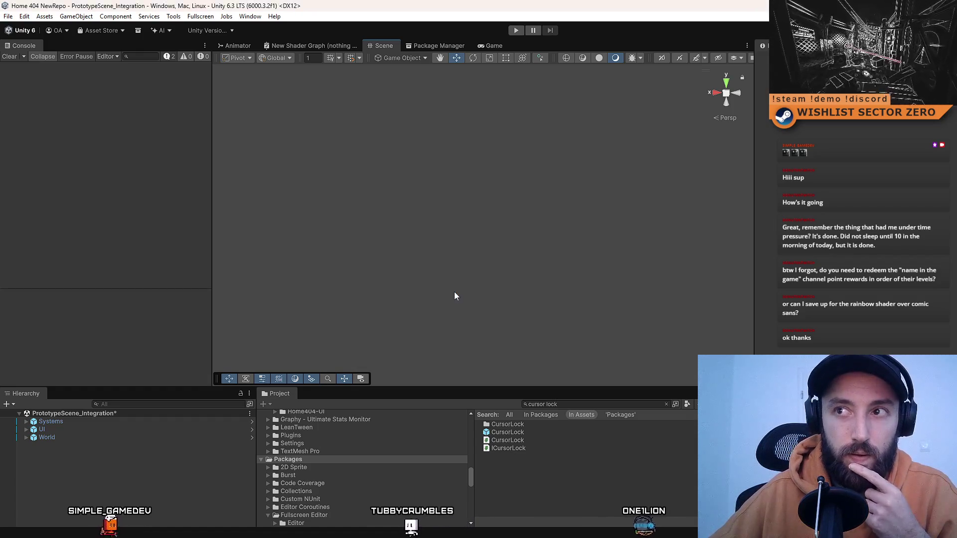
key(alt+Tab)
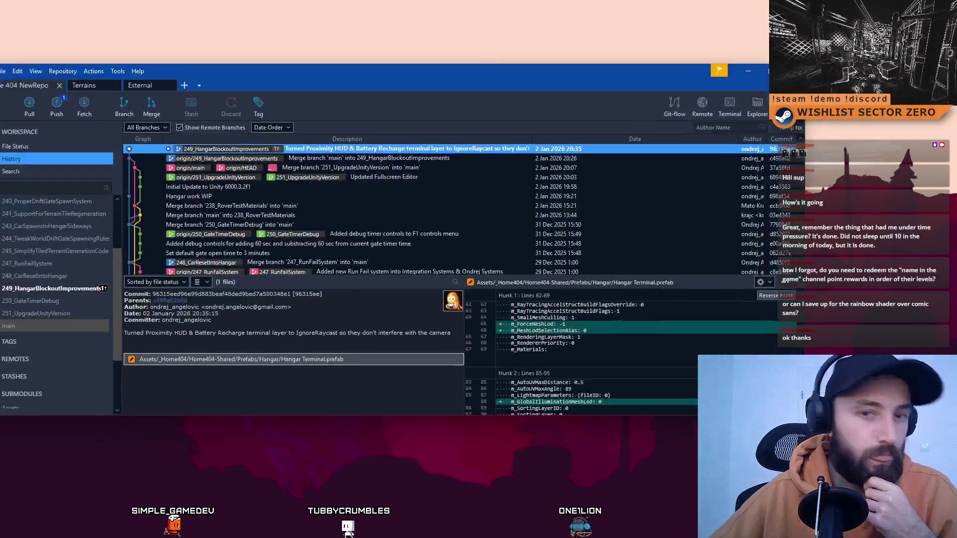
Move the Sourcetree window into place to see the unstaged changes on 249_HangarBlockoutImprovements.
mouse_move(375, 83)
mouse_down()
mouse_move(316, 115)
mouse_move(560, 161)
mouse_move(505, 95)
mouse_up()
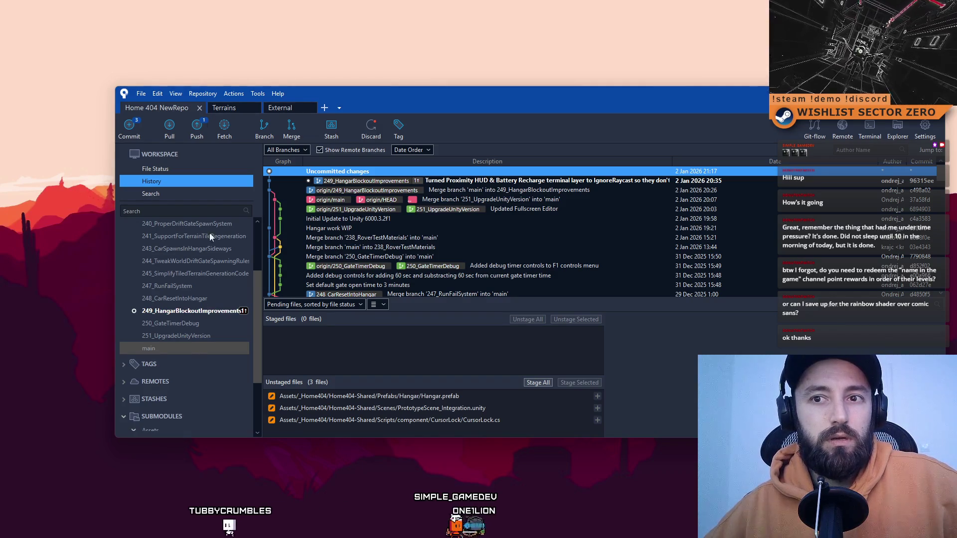
drag(409, 102, 361, 82)
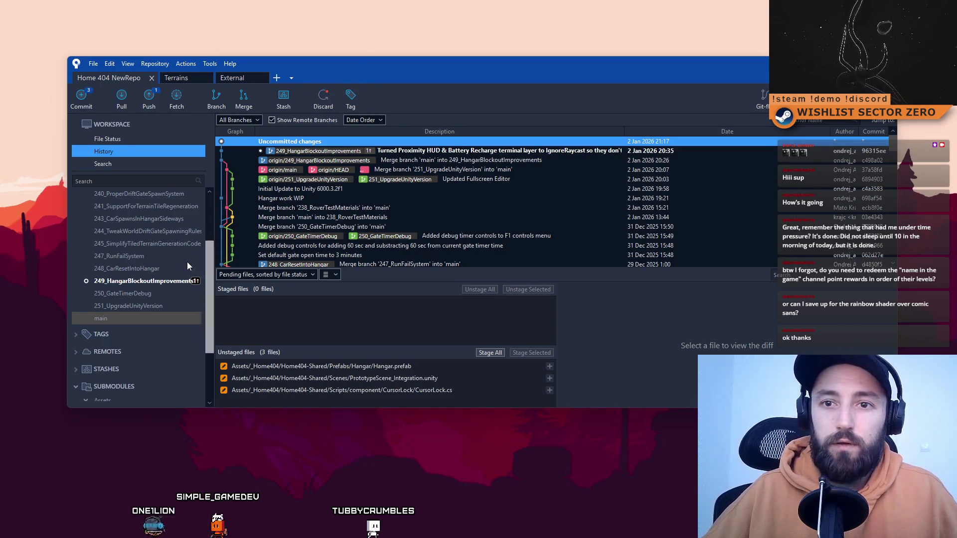
click(110, 137)
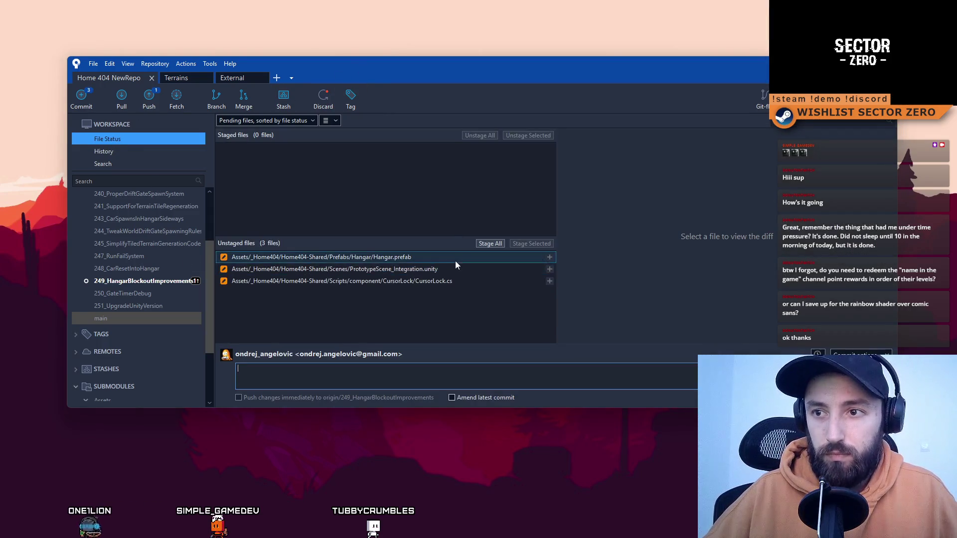
Stage CursorLock.cs and stash it as 'CURSOR LOCK FIX', keeping only staged files.
click(457, 285)
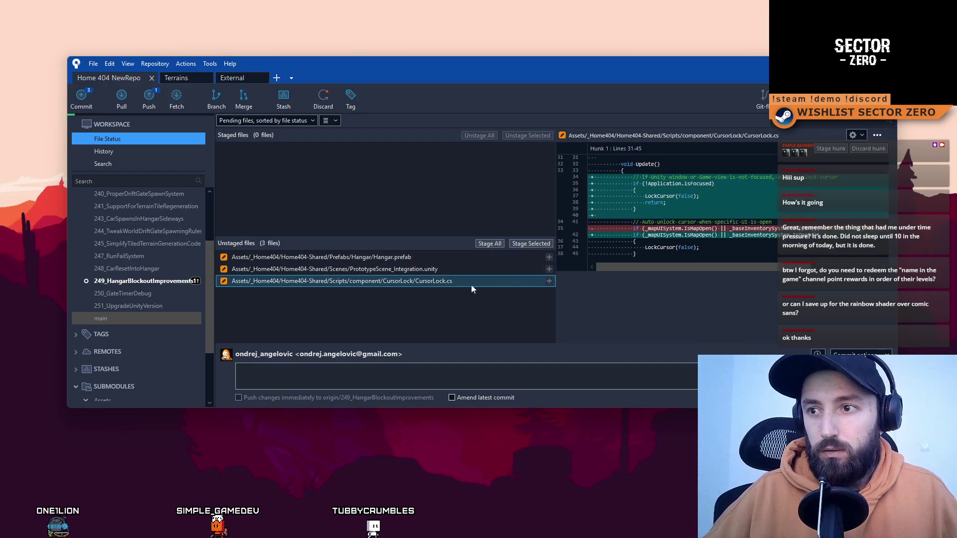
click(522, 244)
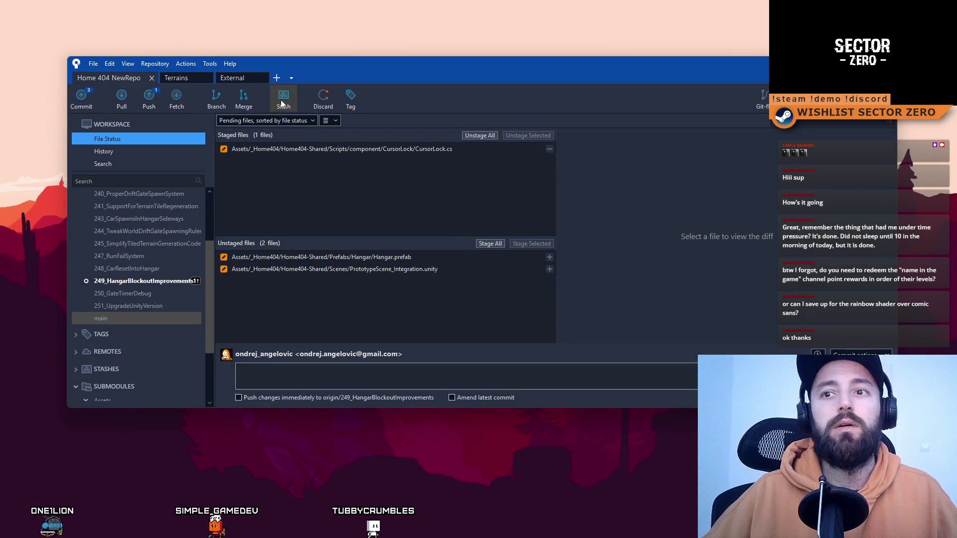
click(282, 102)
click(437, 182)
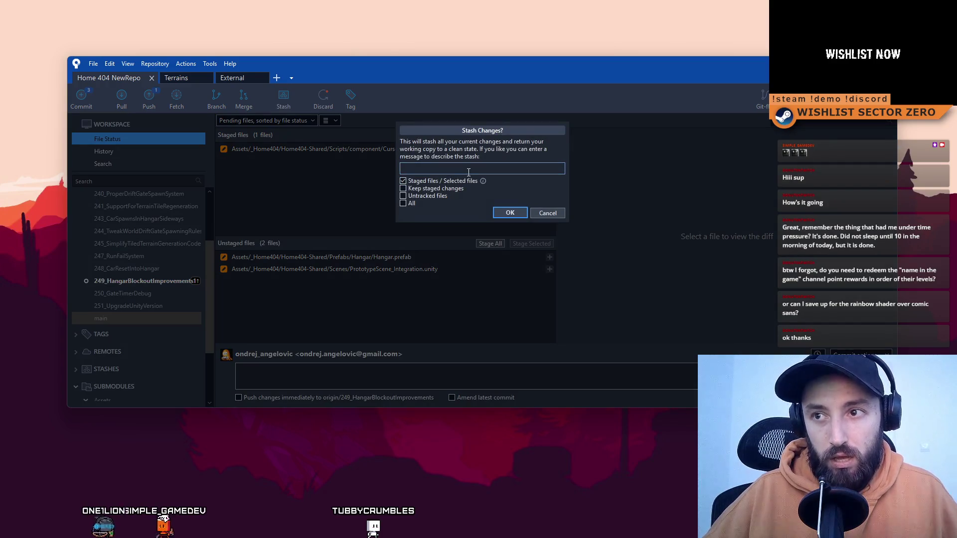
text(CURSOR L)
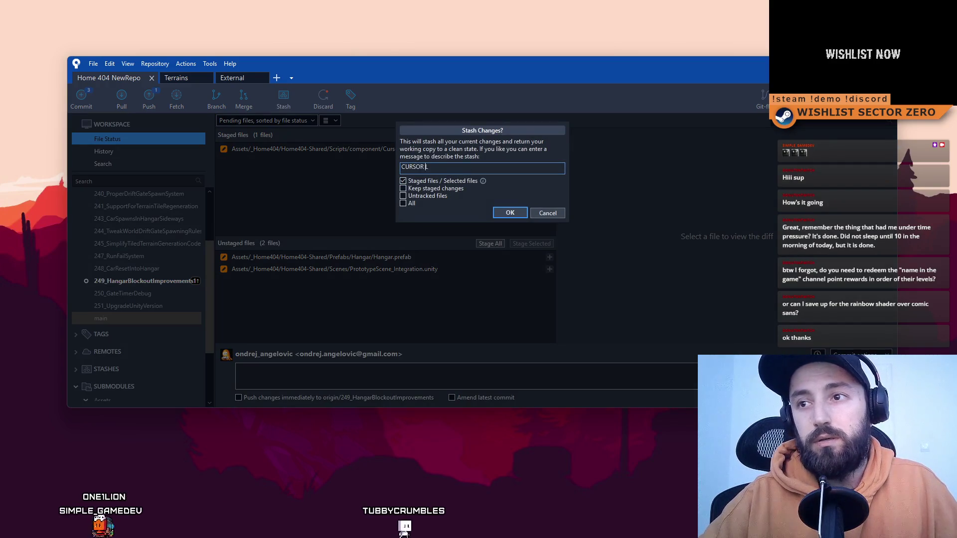
text(OCK FIX)
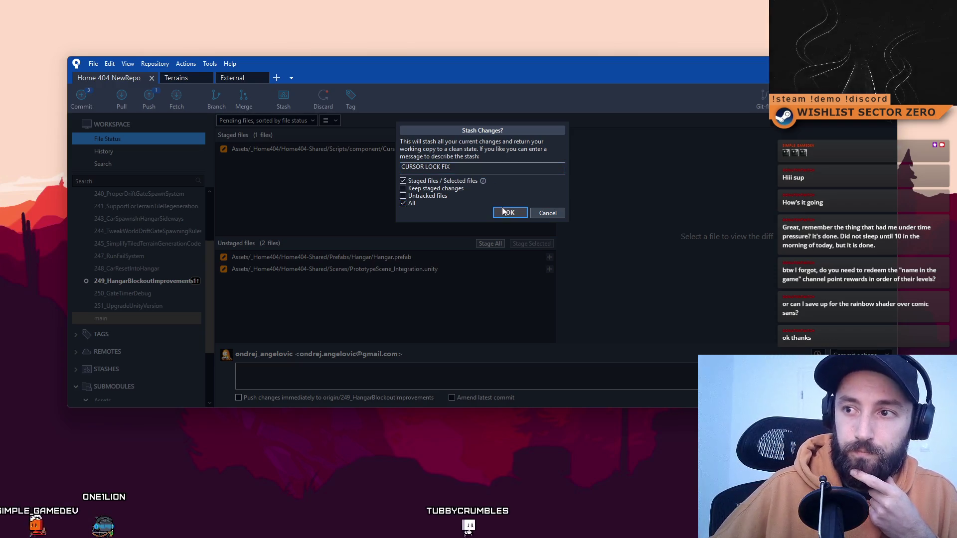
click(509, 212)
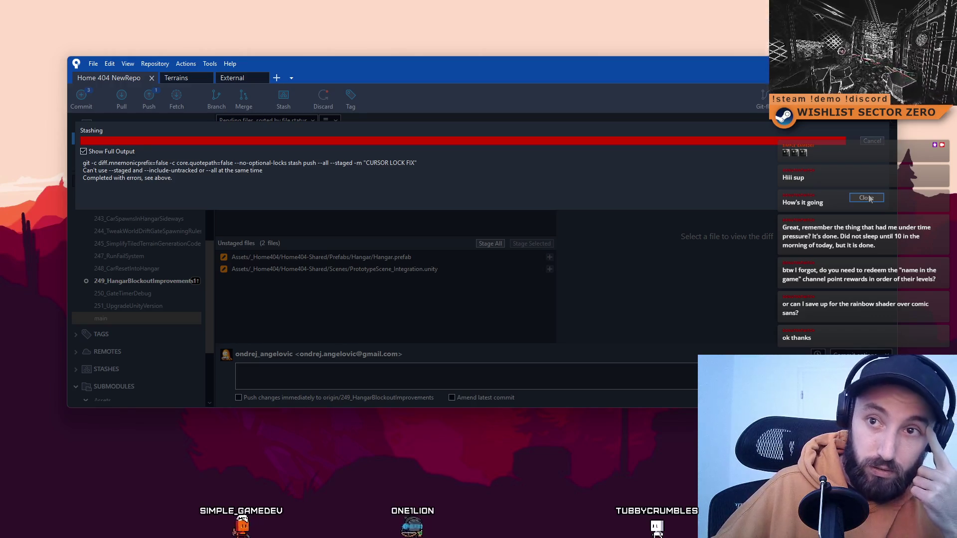
After the stash error, retry the stash limited to staged files only and confirm it.
click(867, 199)
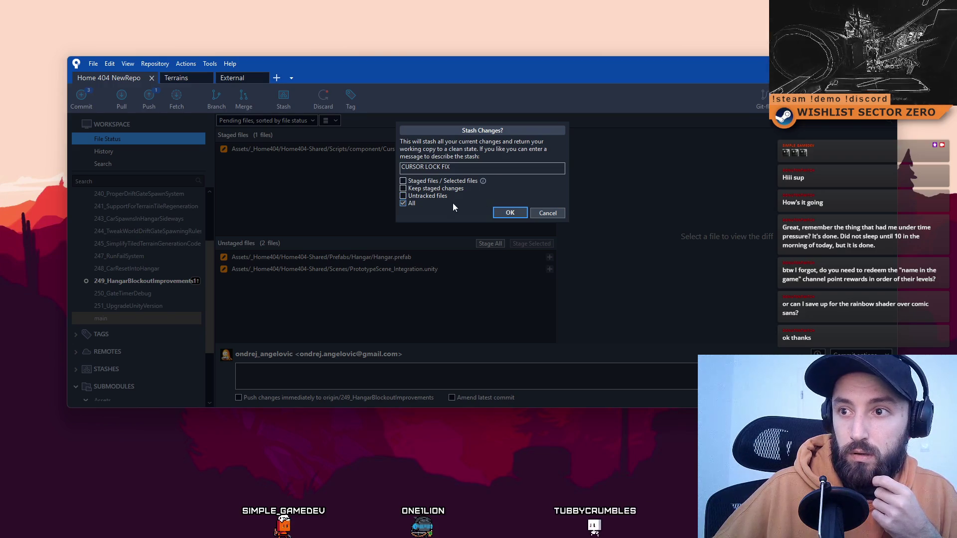
click(415, 204)
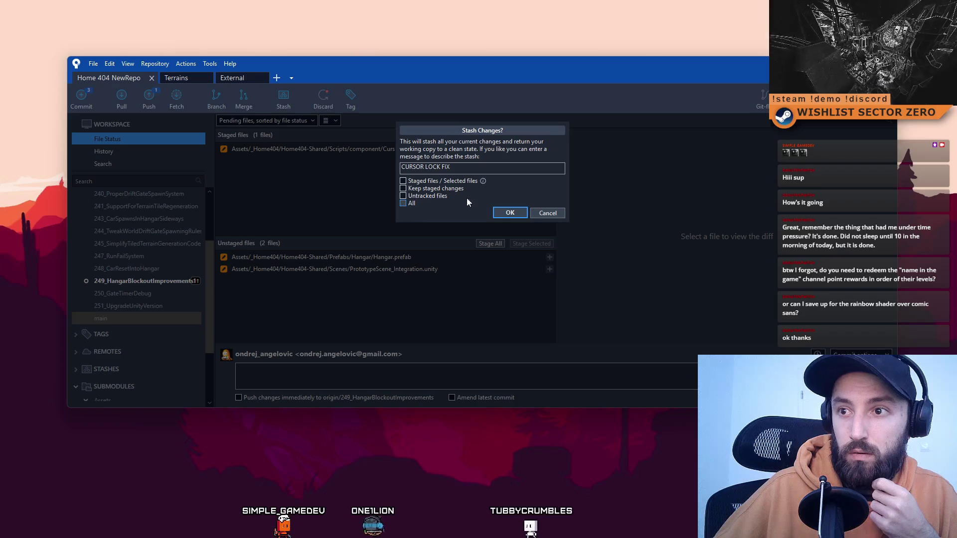
click(403, 181)
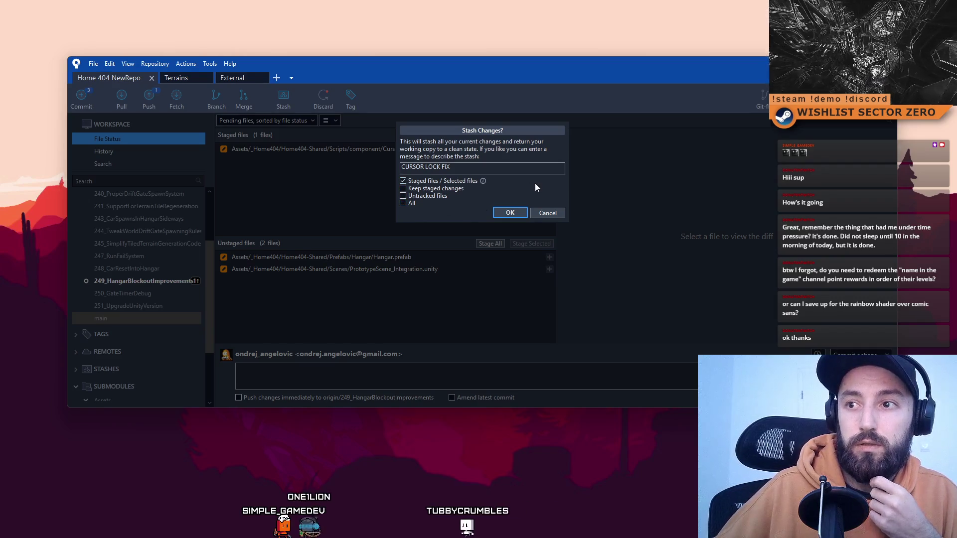
click(517, 213)
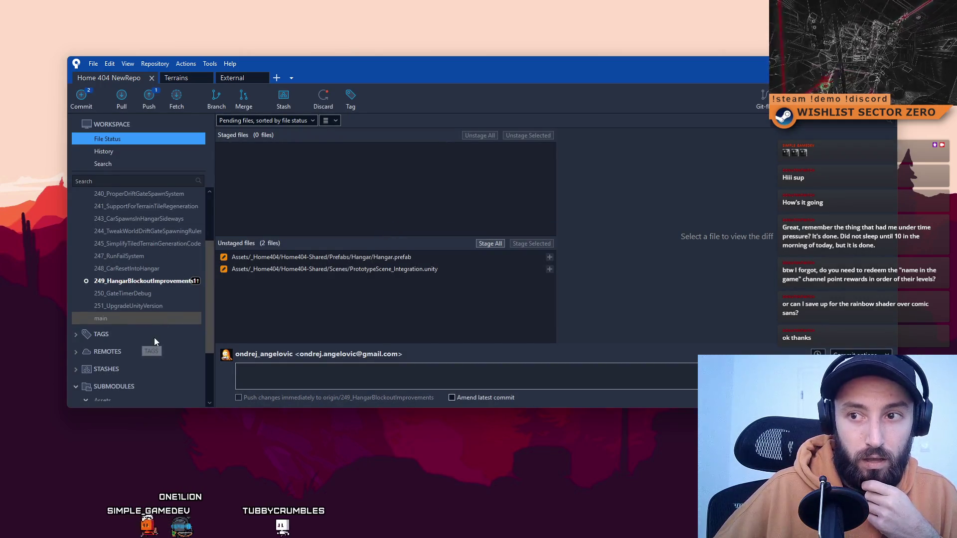
Discard the changes to PrototypeScene_Integration.unity.
click(357, 272)
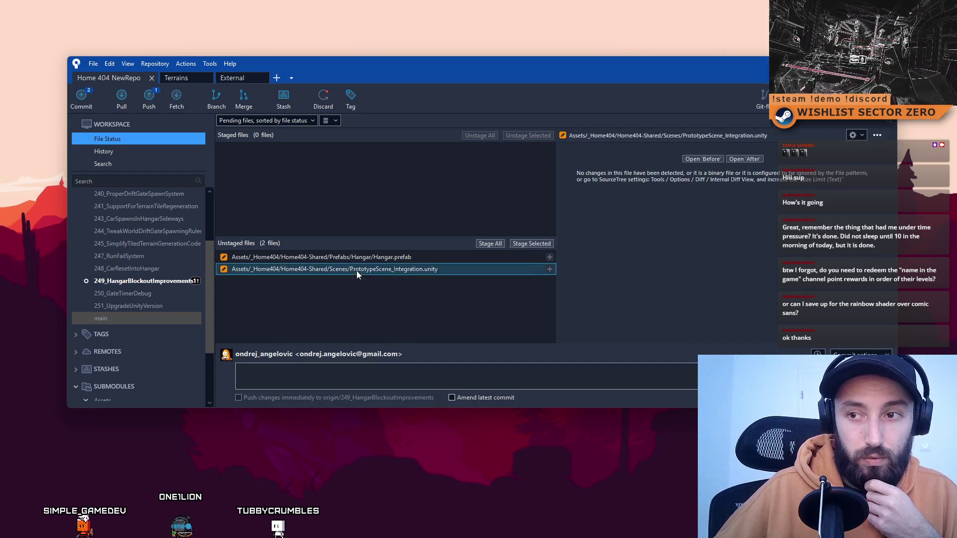
click(360, 263)
click(350, 272)
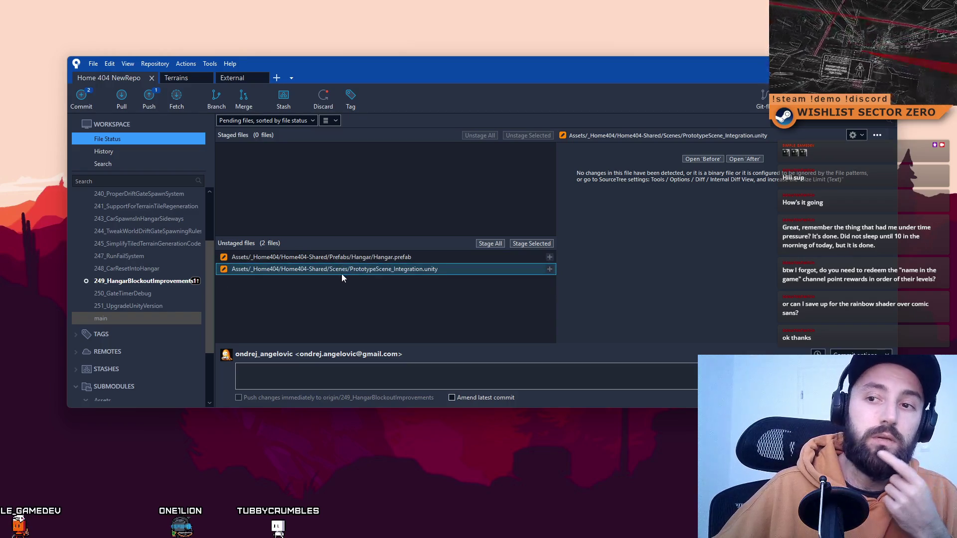
right_click(341, 271)
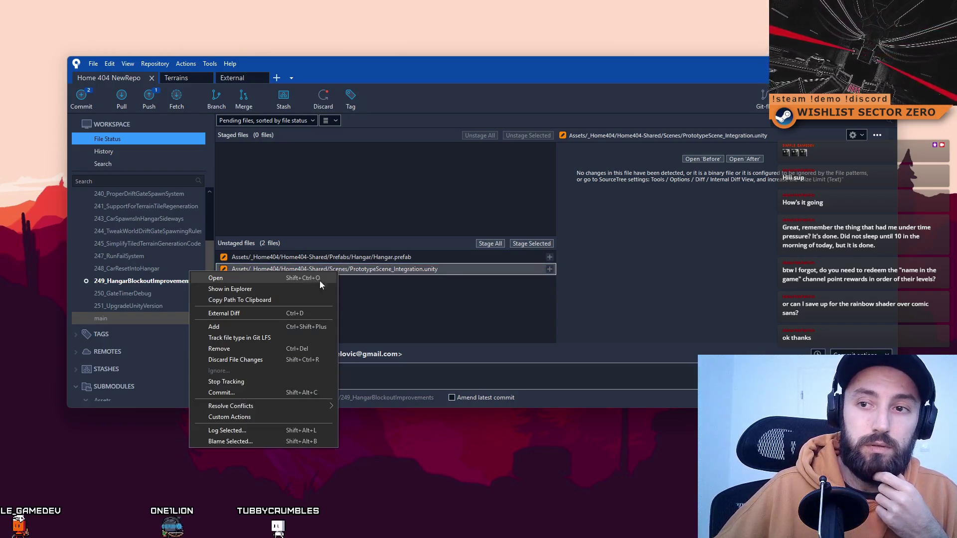
click(261, 360)
click(542, 106)
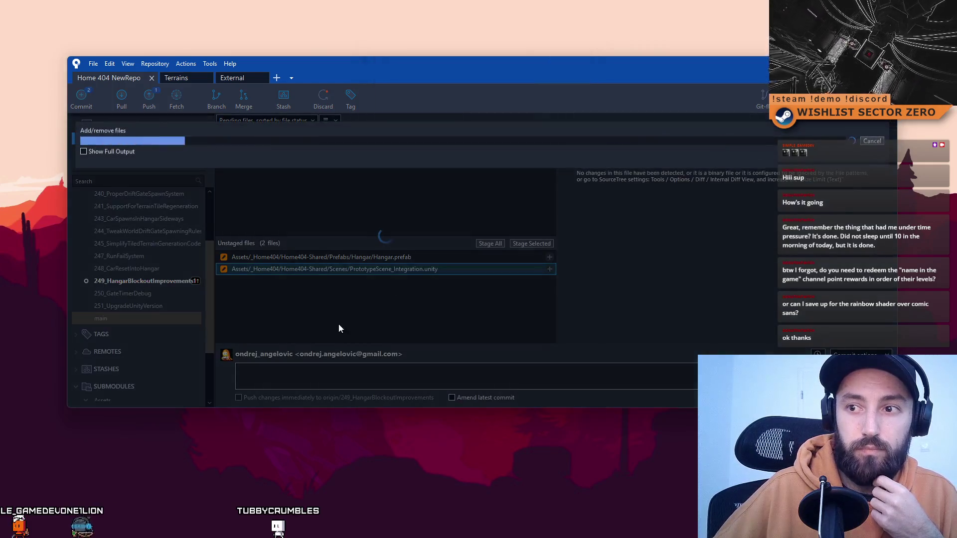
Stage Hangar.prefab and commit it with the message 'Hangar improvements WIP'.
click(361, 373)
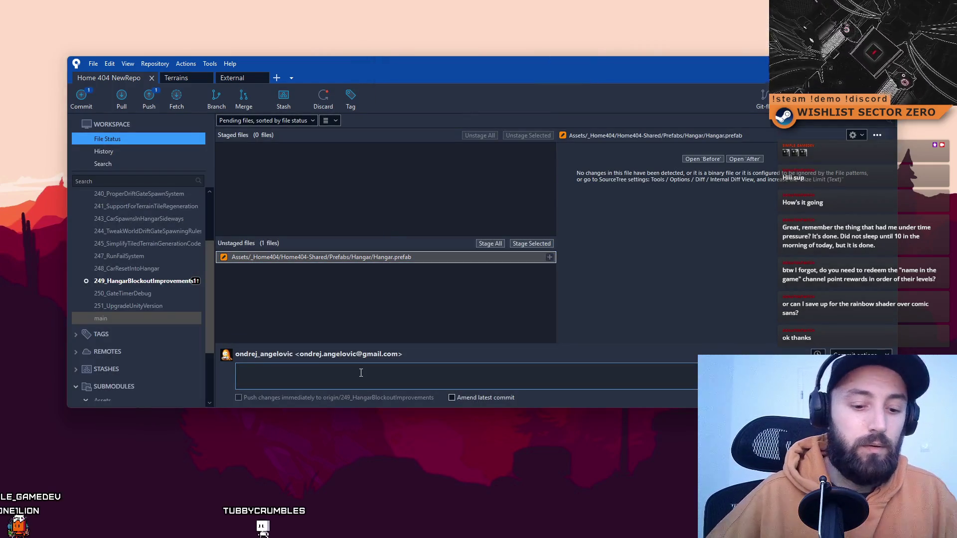
text(Hangar im)
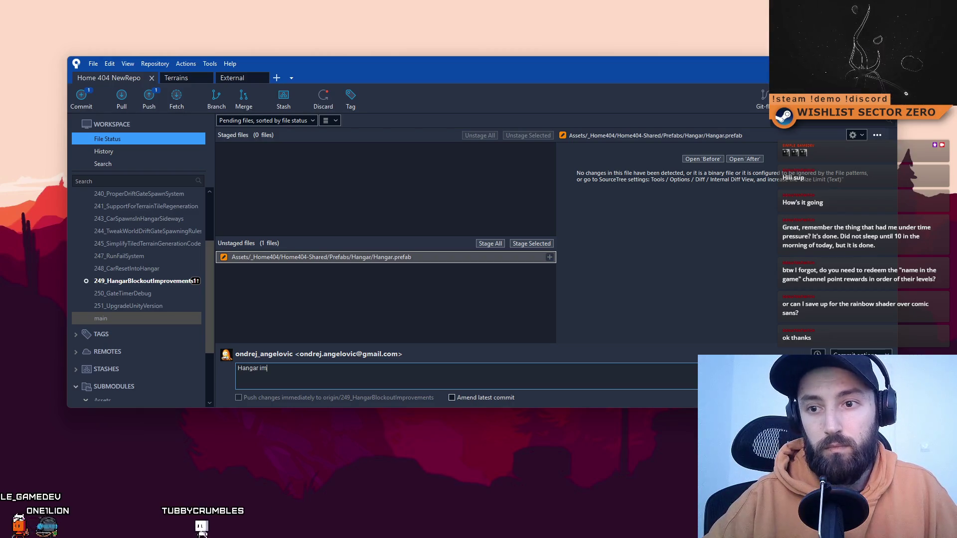
text(P)
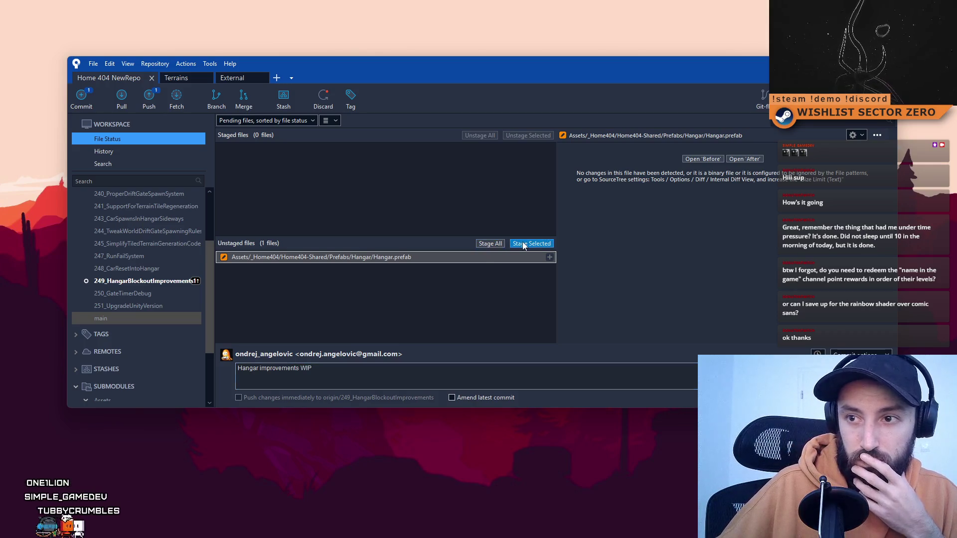
click(523, 244)
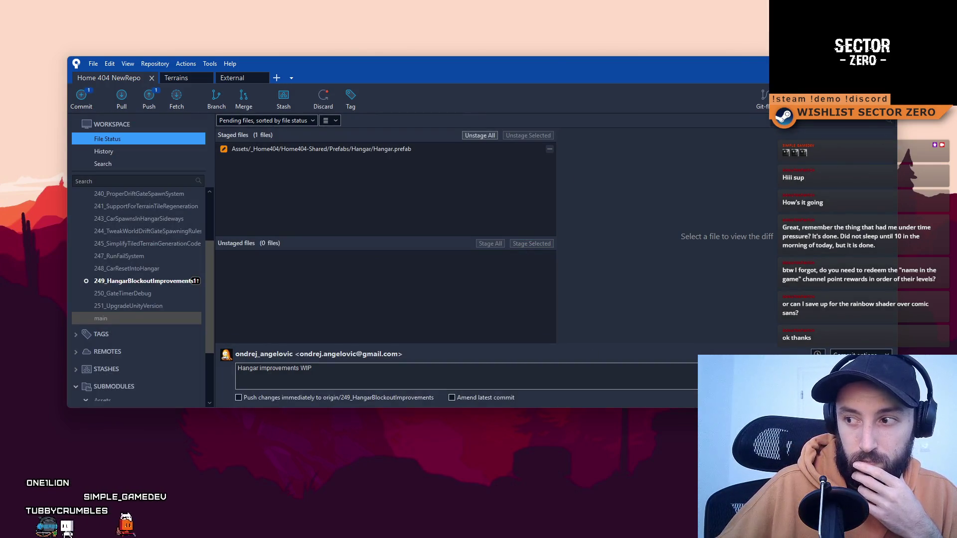
click(865, 398)
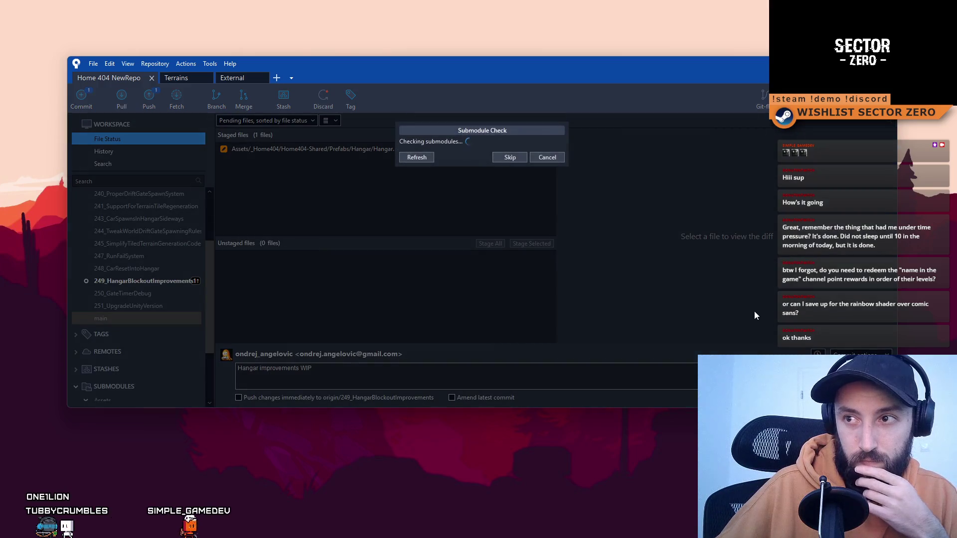
click(509, 213)
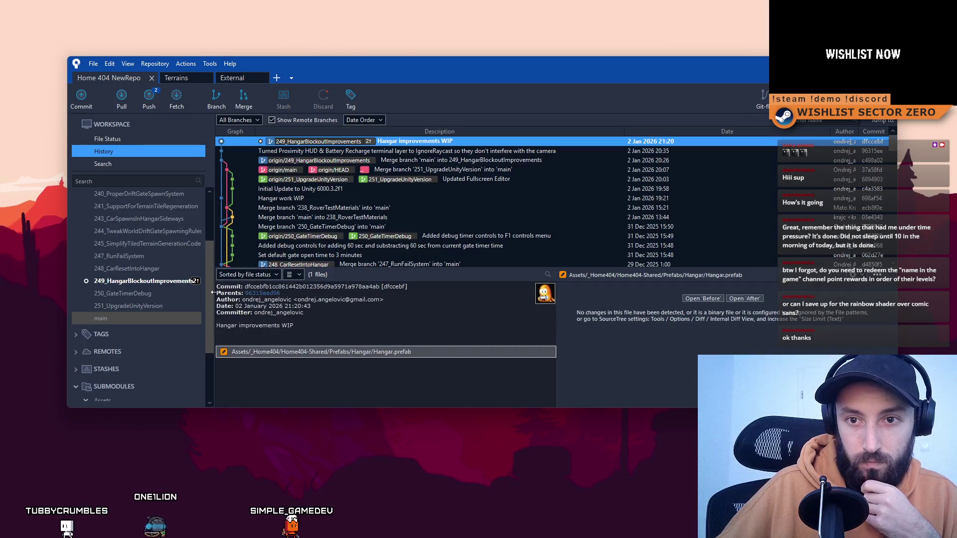
Check out the main branch, landing on the 251_UpgradeUnityVersion merge commit.
mouse_move(209, 298)
mouse_down()
mouse_move(209, 285)
mouse_move(210, 300)
mouse_up()
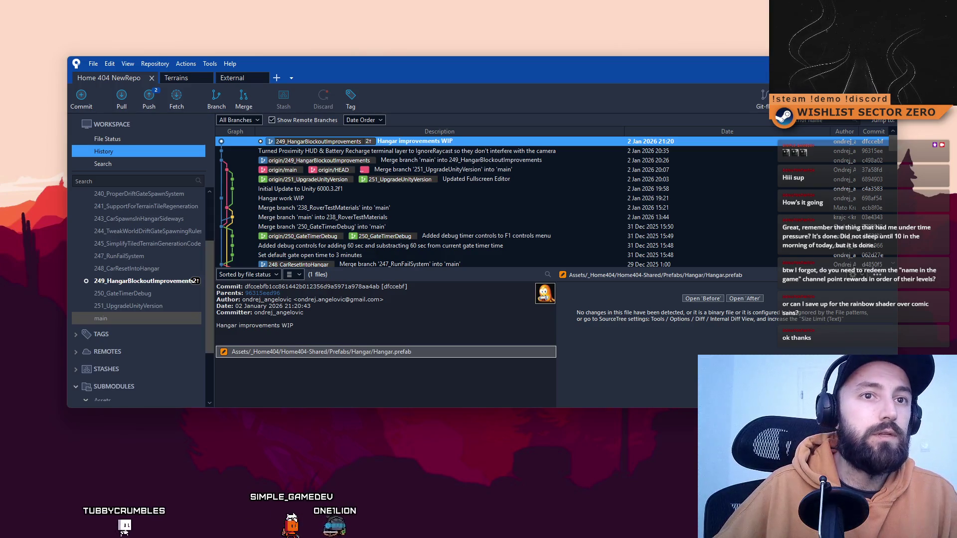
mouse_move(210, 286)
mouse_down()
mouse_move(208, 258)
mouse_move(162, 214)
mouse_up()
scroll(146, 306, down, 3)
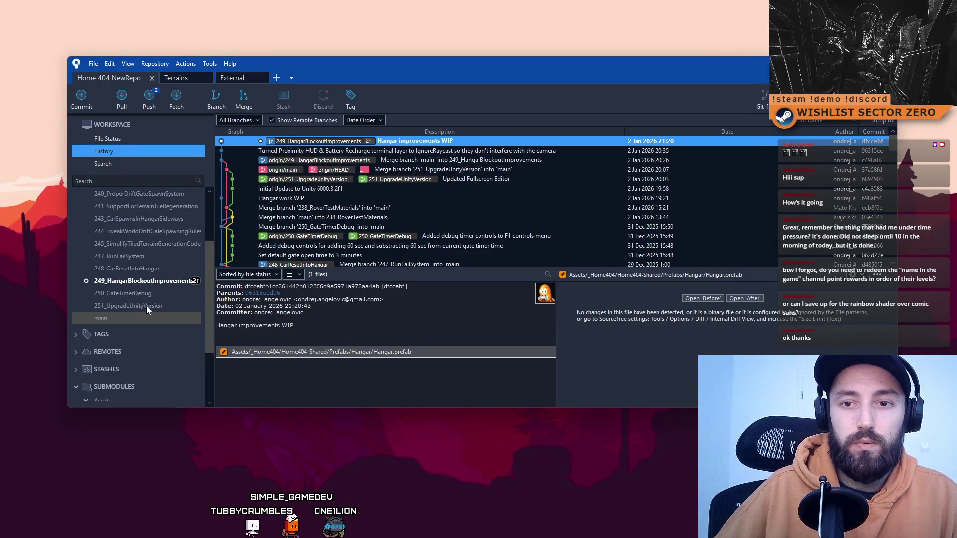
scroll(140, 225, down, 5)
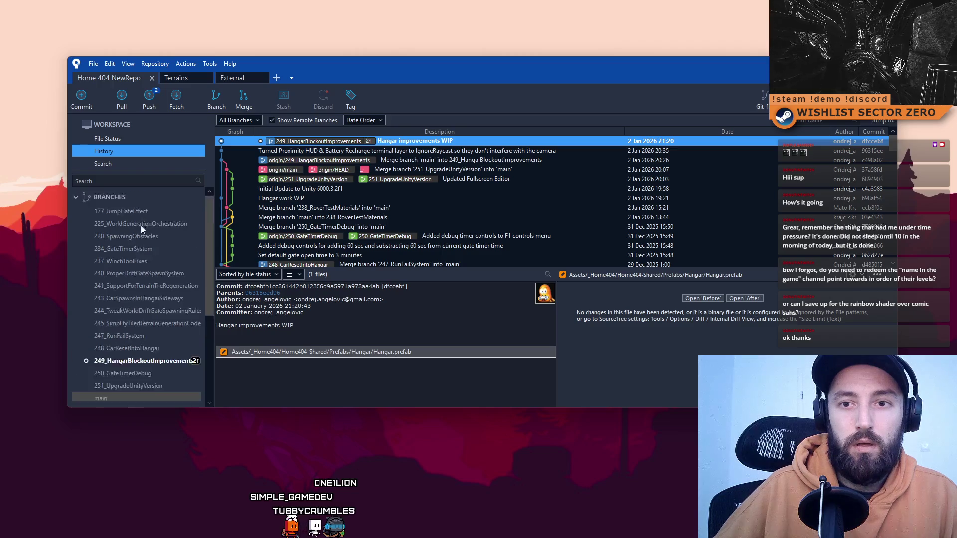
double_click(119, 245)
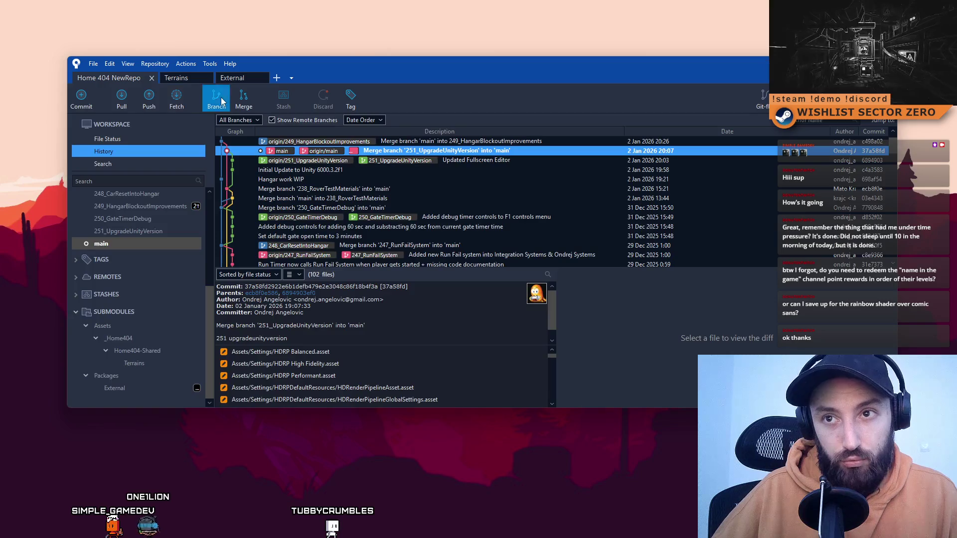
Create and check out branch 252_FixCursorDisappearingInEditor from main.
click(218, 99)
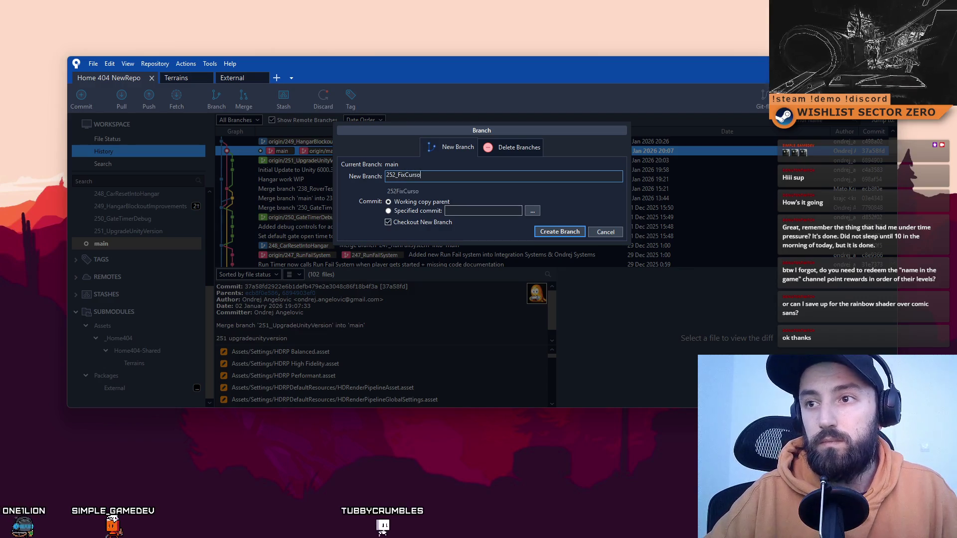
text(252_FixCursorDisappearing)
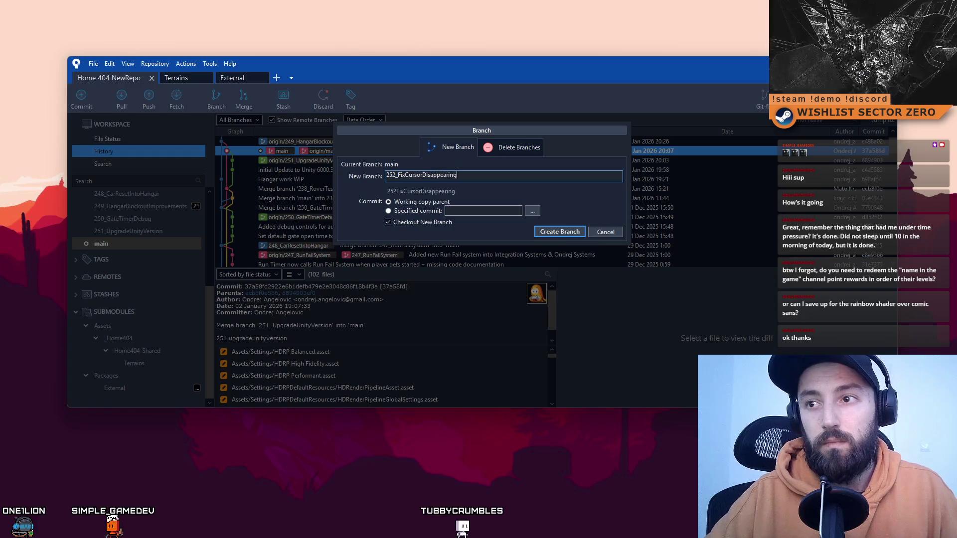
text(InEditor)
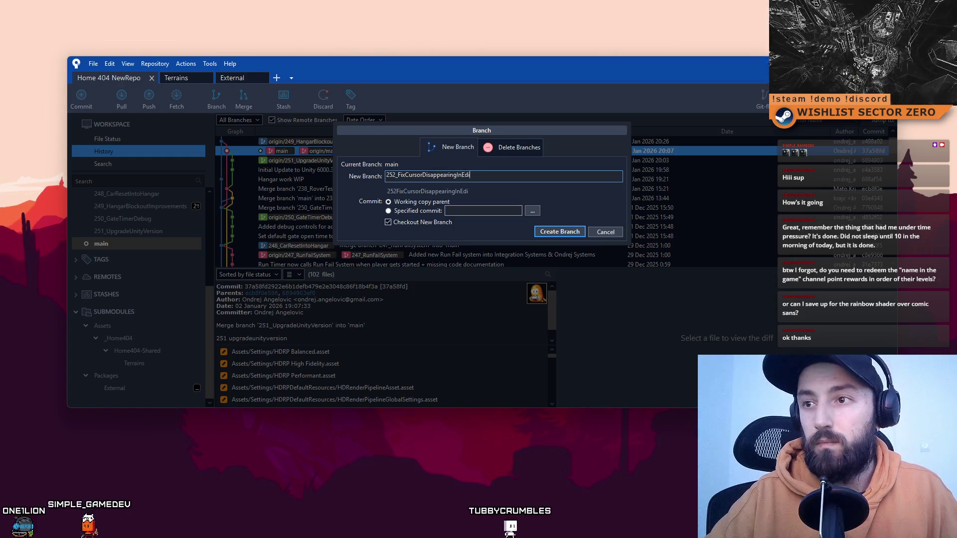
click(566, 232)
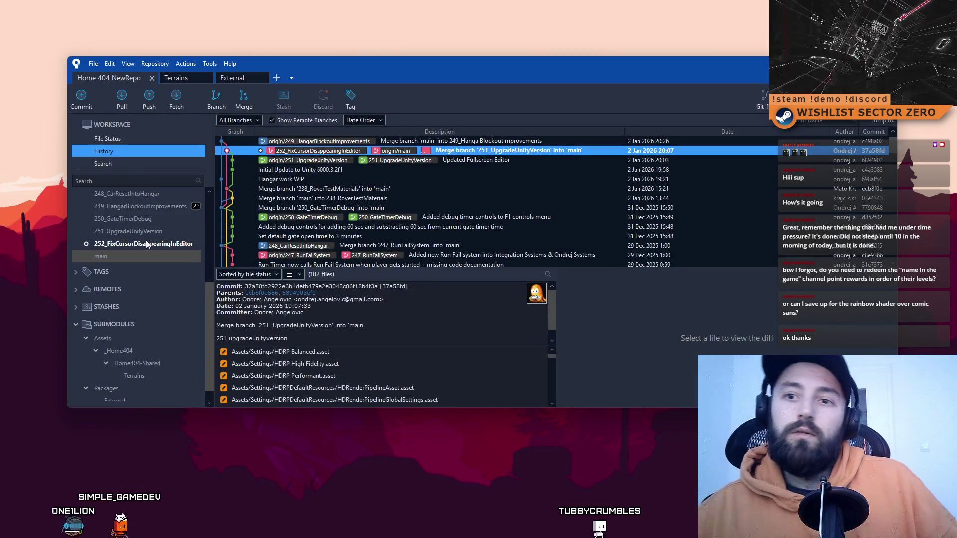
click(130, 139)
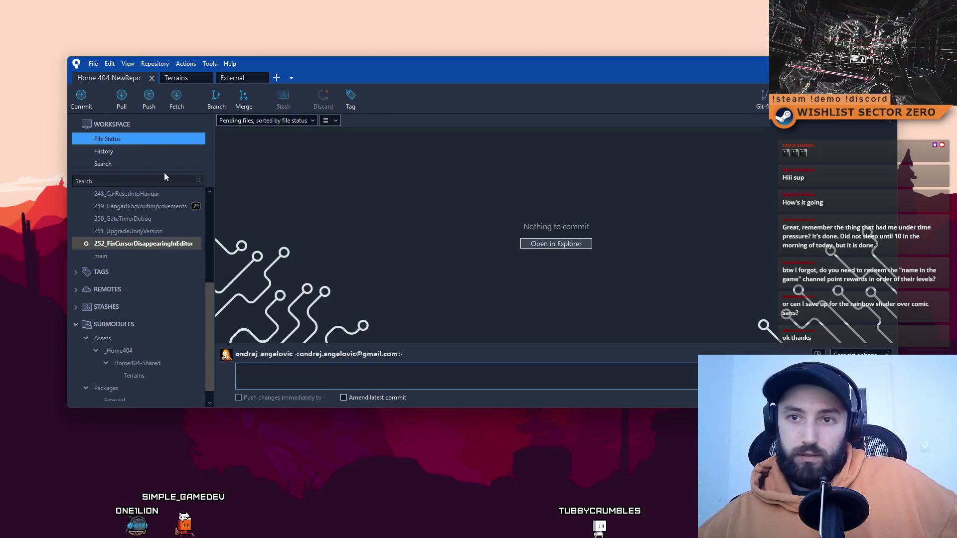
Apply the CURSOR LOCK FIX stash to the new branch and delete it afterwards.
click(135, 244)
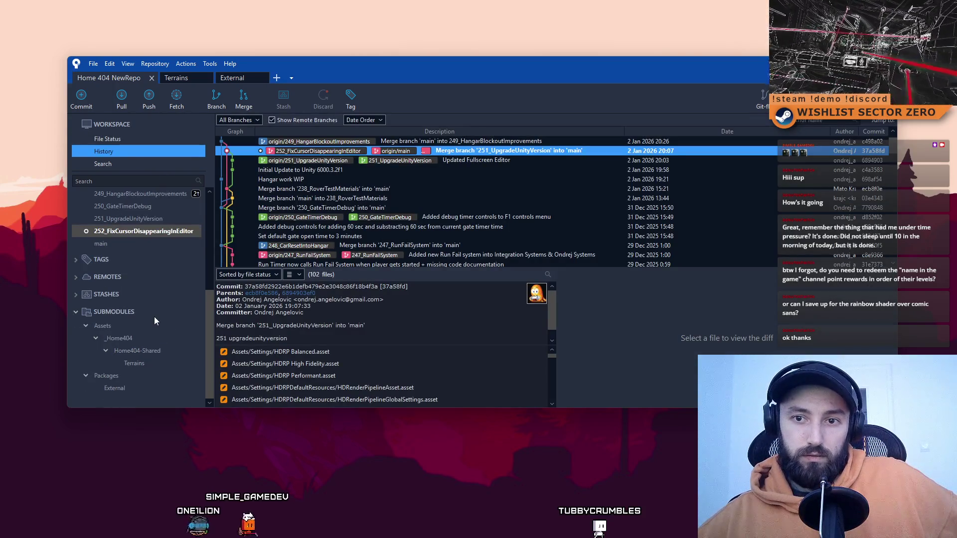
click(79, 295)
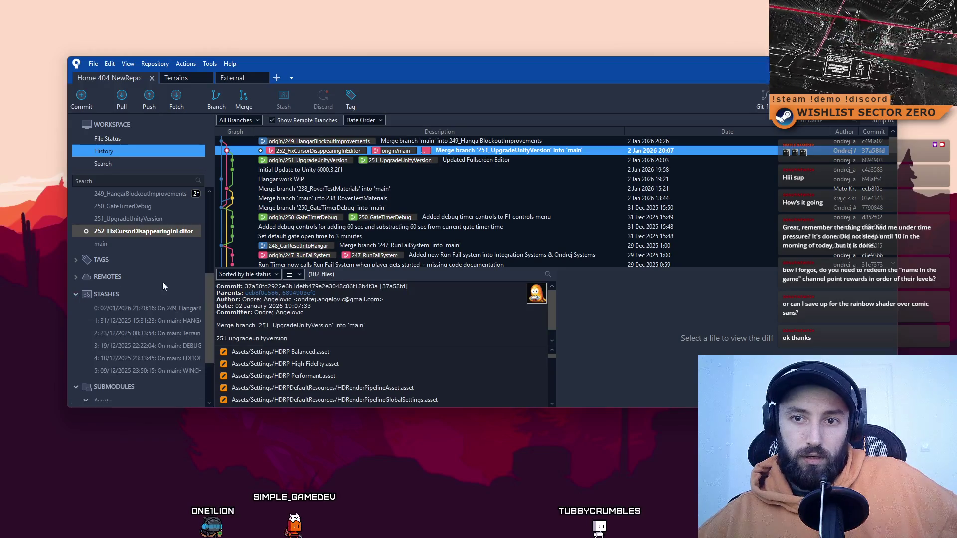
click(178, 311)
click(180, 322)
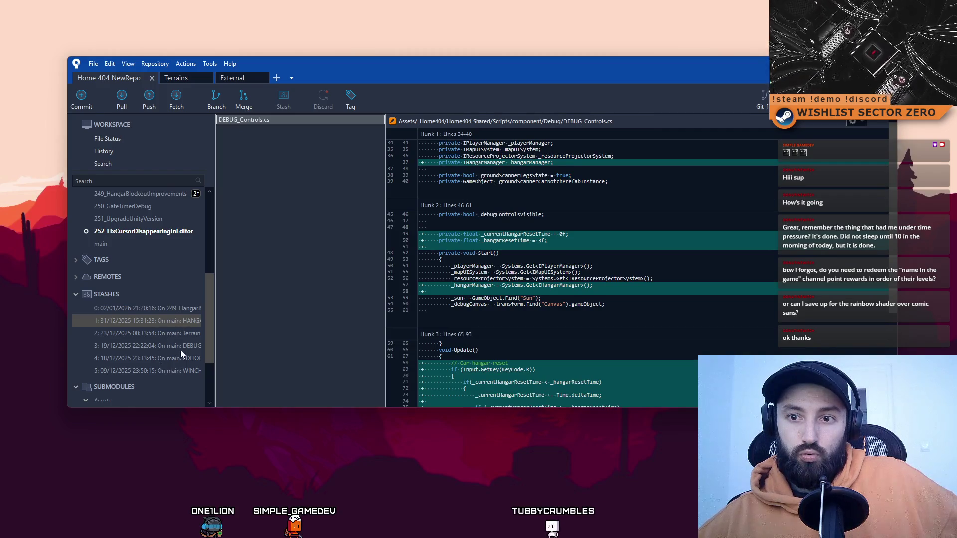
click(173, 309)
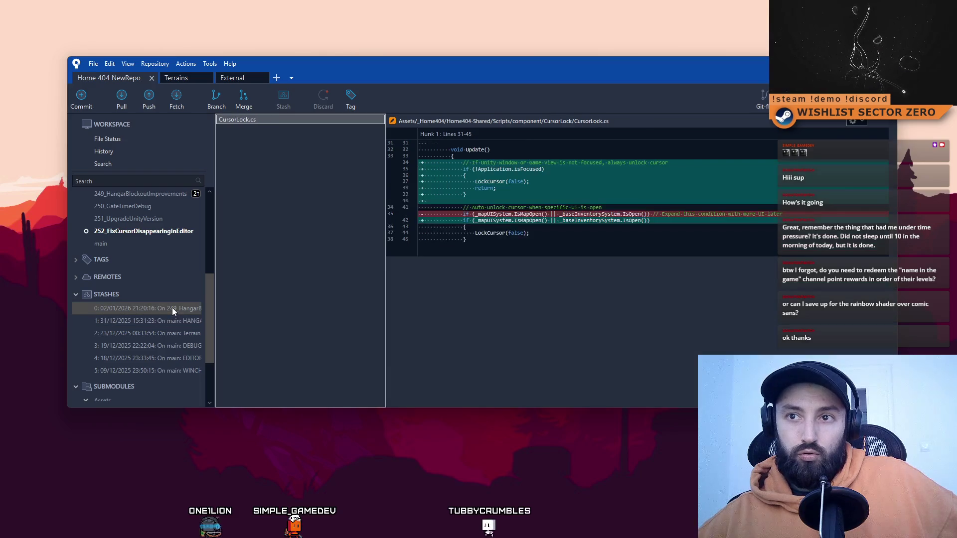
right_click(185, 310)
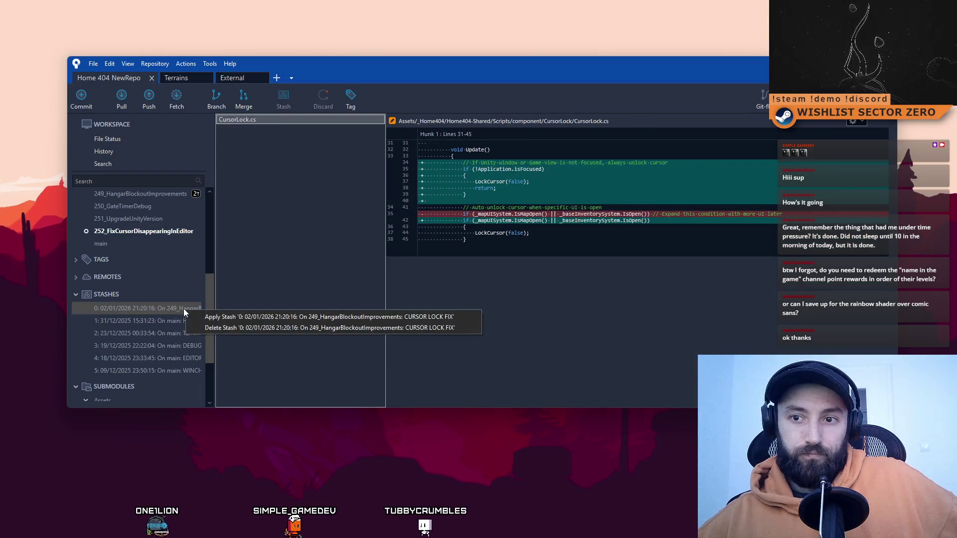
click(235, 319)
click(400, 246)
key(Return)
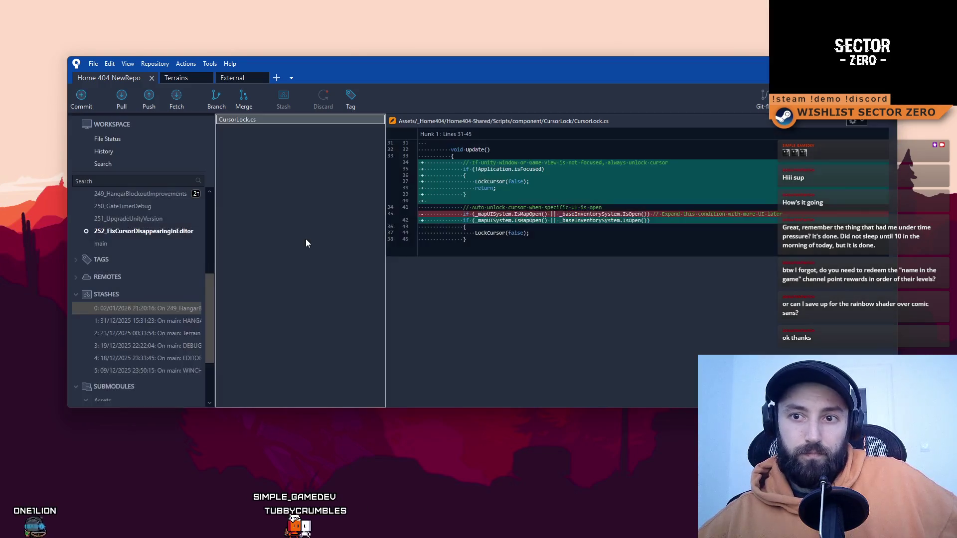
Stage the restored CursorLock.cs change in File Status.
key(ctrl+2)
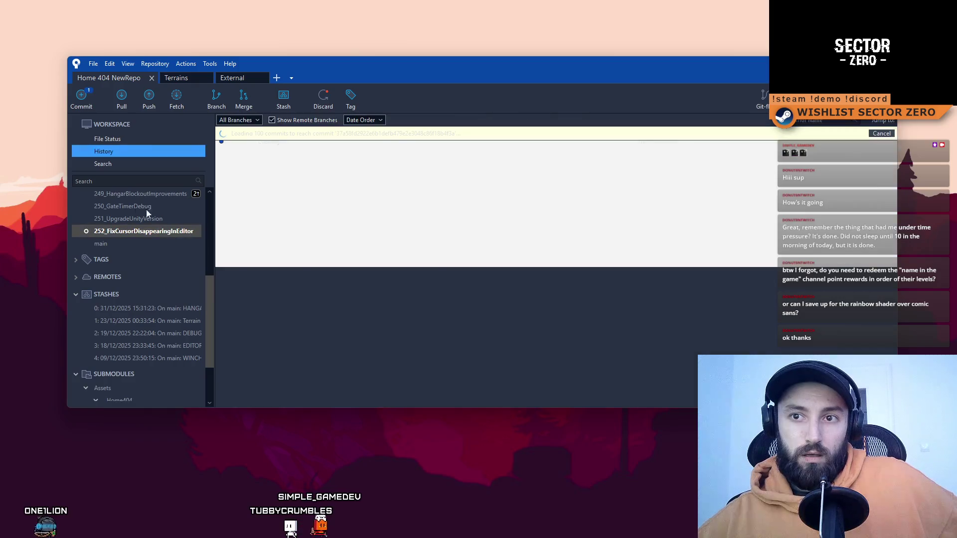
click(109, 139)
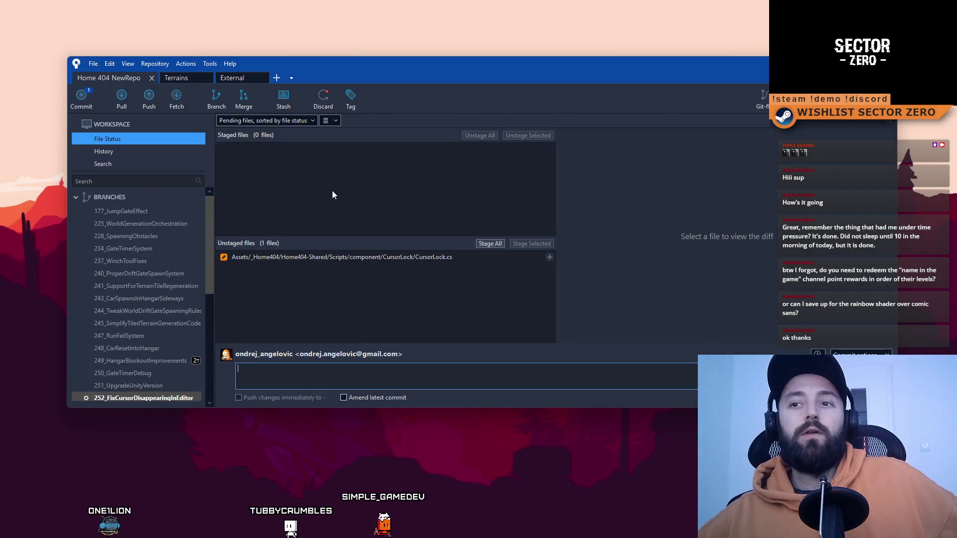
click(424, 258)
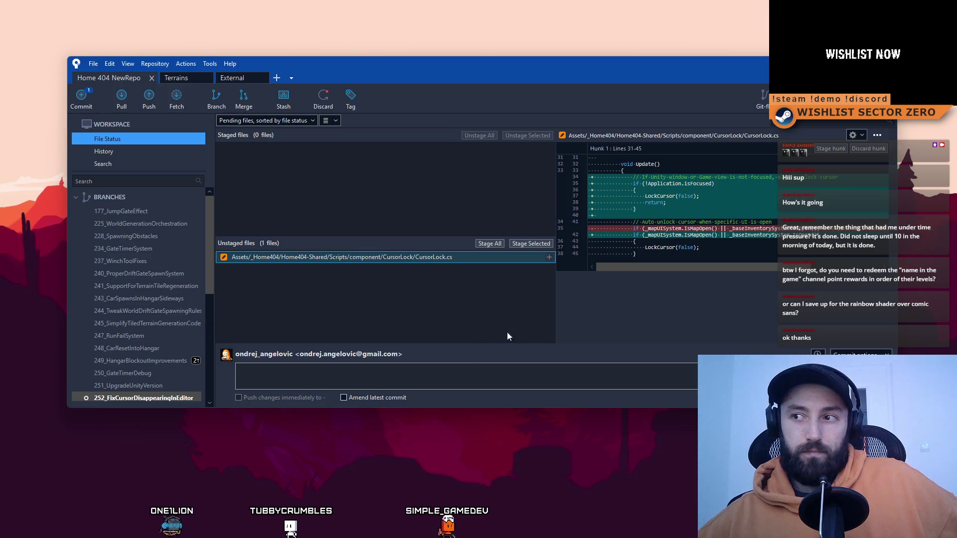
scroll(150, 308, down, 3)
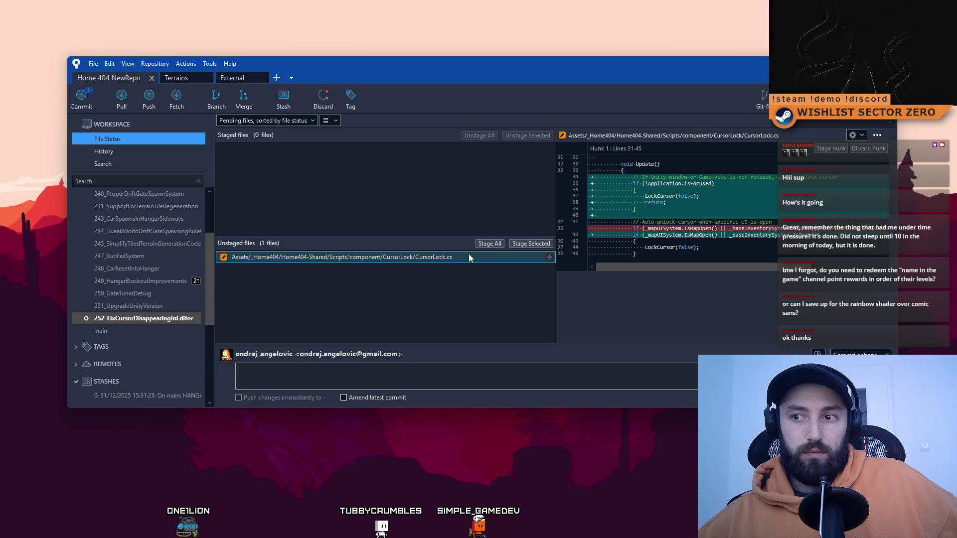
click(522, 242)
text(Cursor lock now)
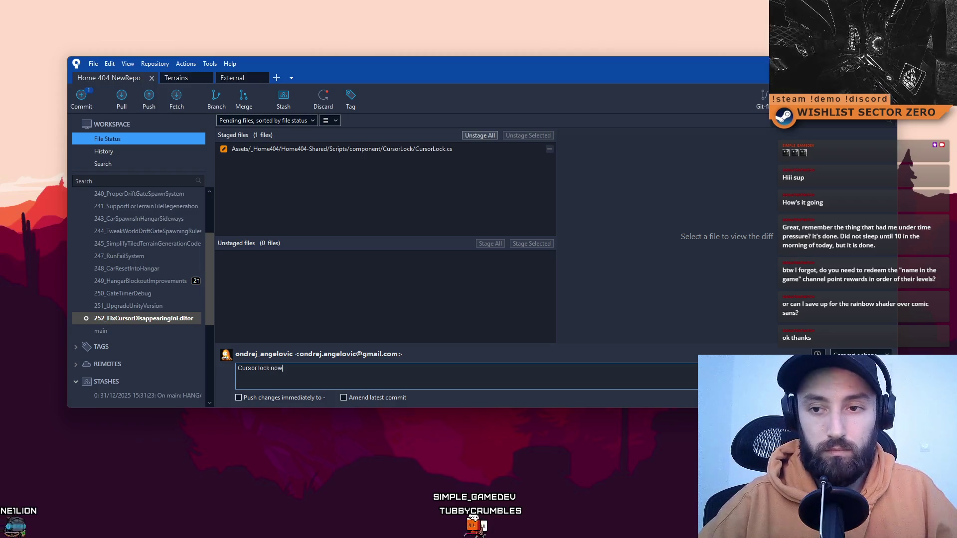
Write the commit message about checking the gameplay window is focused in editor, and commit.
text(checks if )
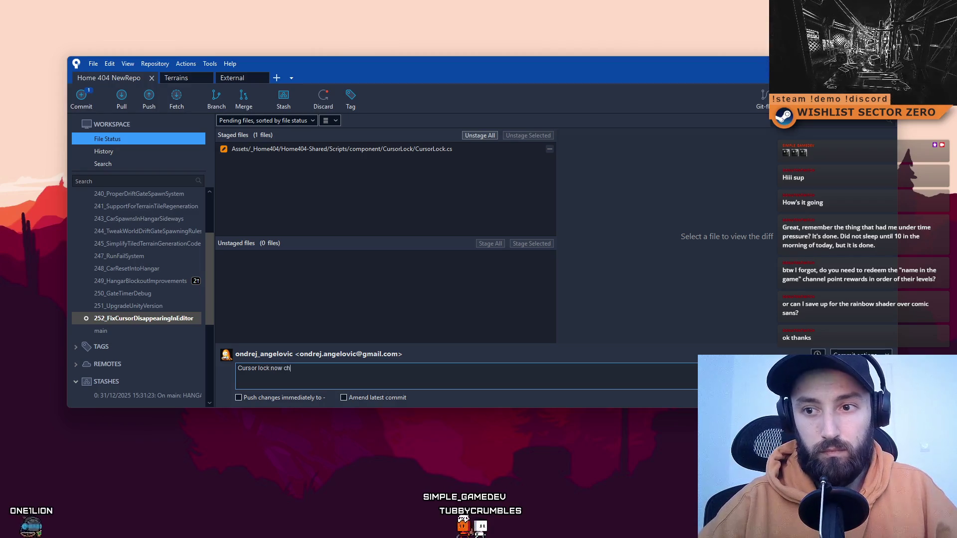
text(gameplay windows)
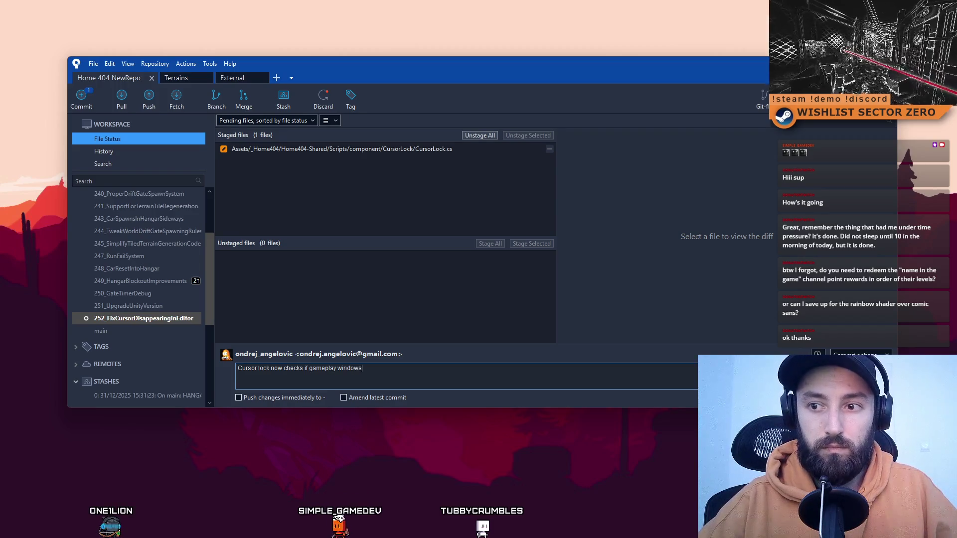
key(BackSpace)
text(is focused)
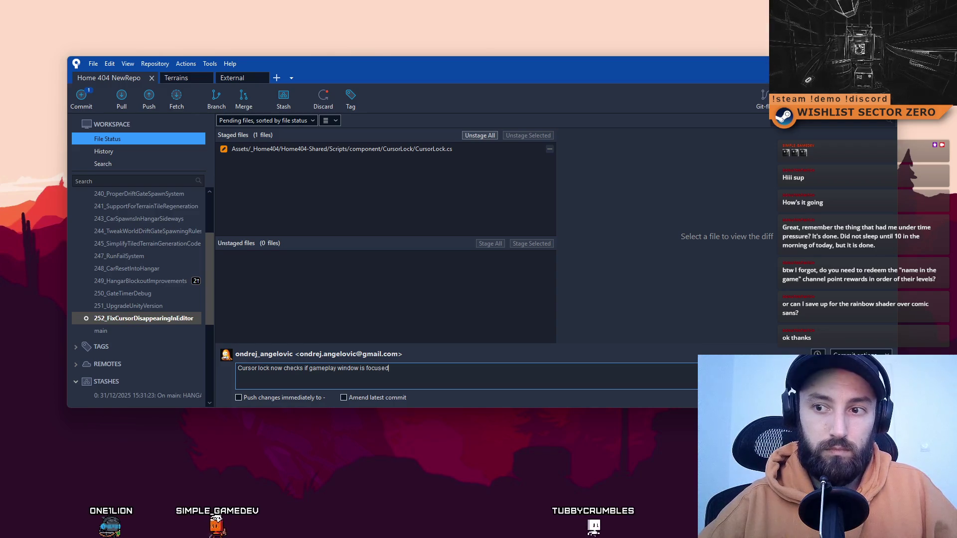
text( in editor)
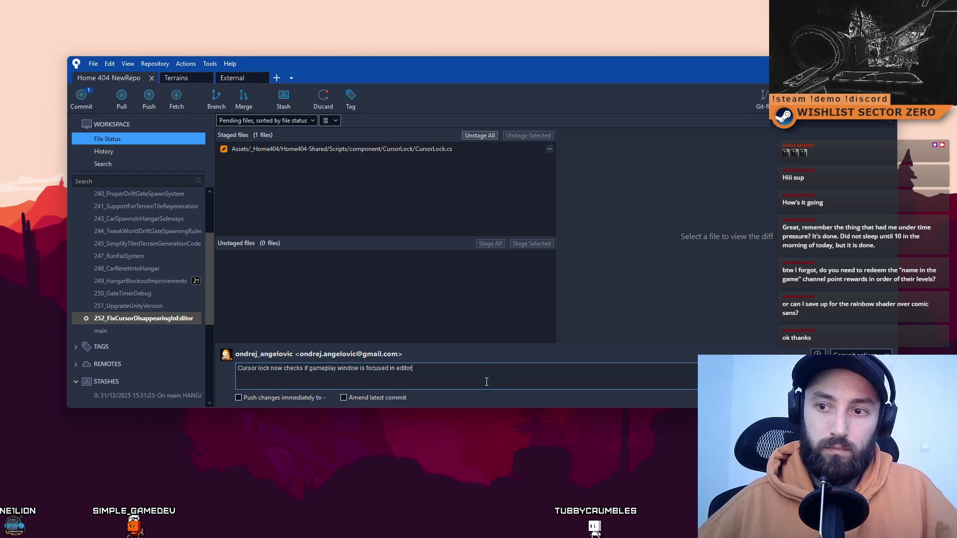
text(, bef)
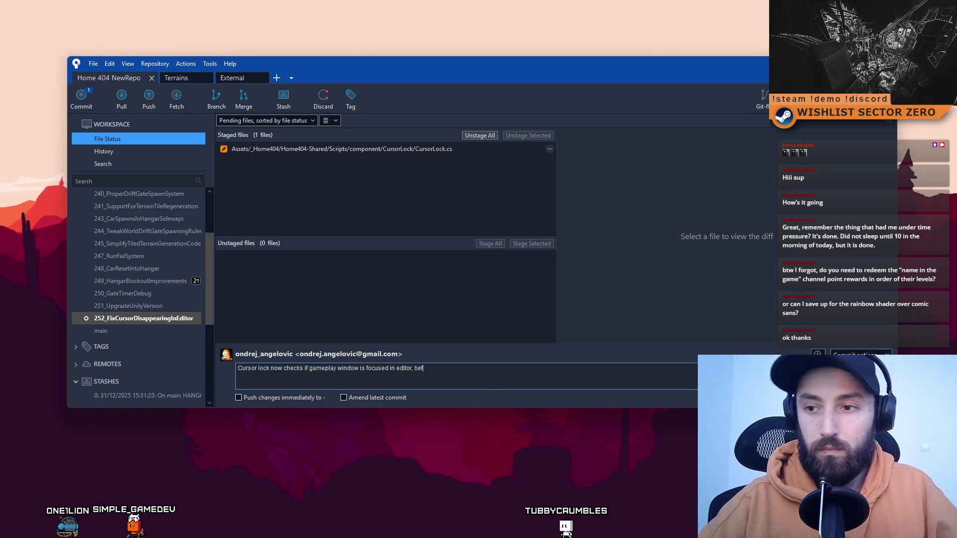
text(ore locking cursor)
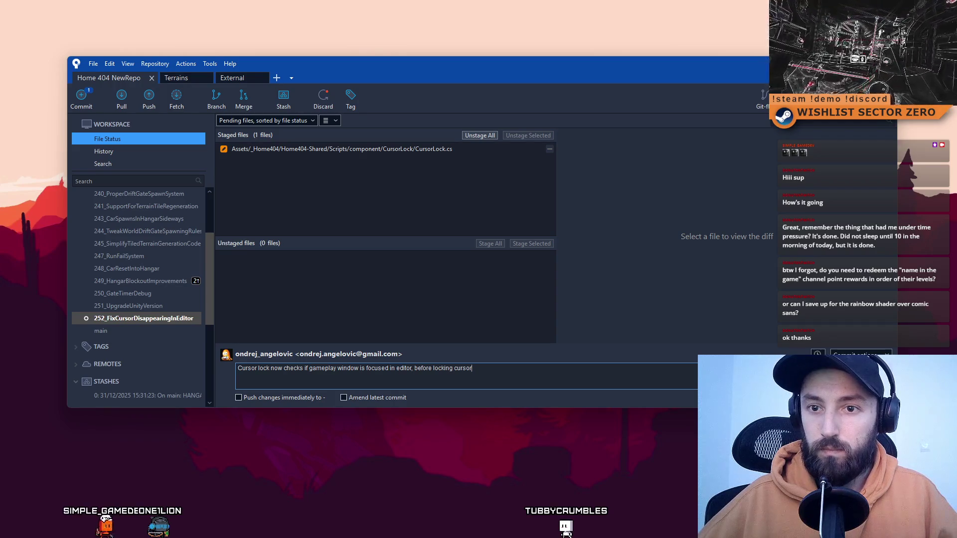
key(ctrl+Return)
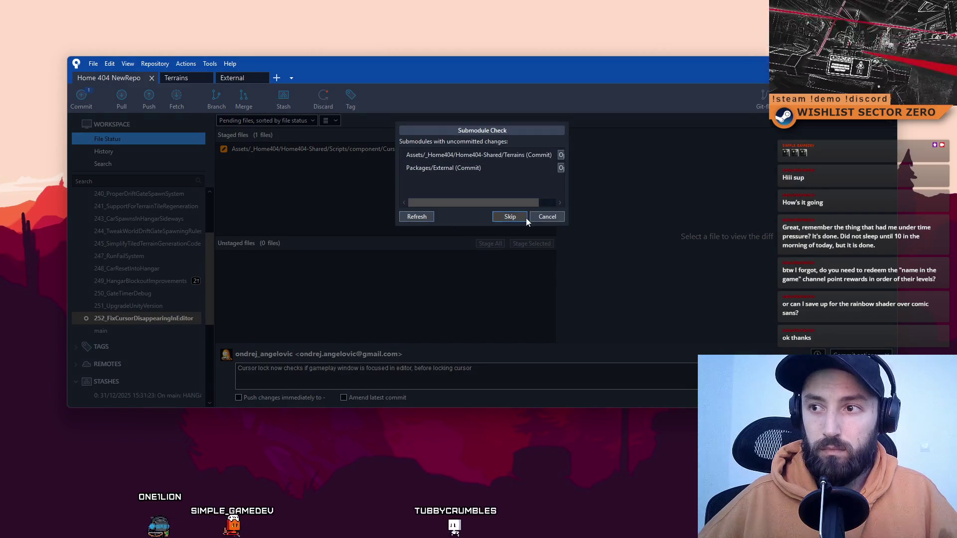
Skip the submodule check so the cursor-lock commit lands on the 252 branch, then bring up Push.
click(505, 216)
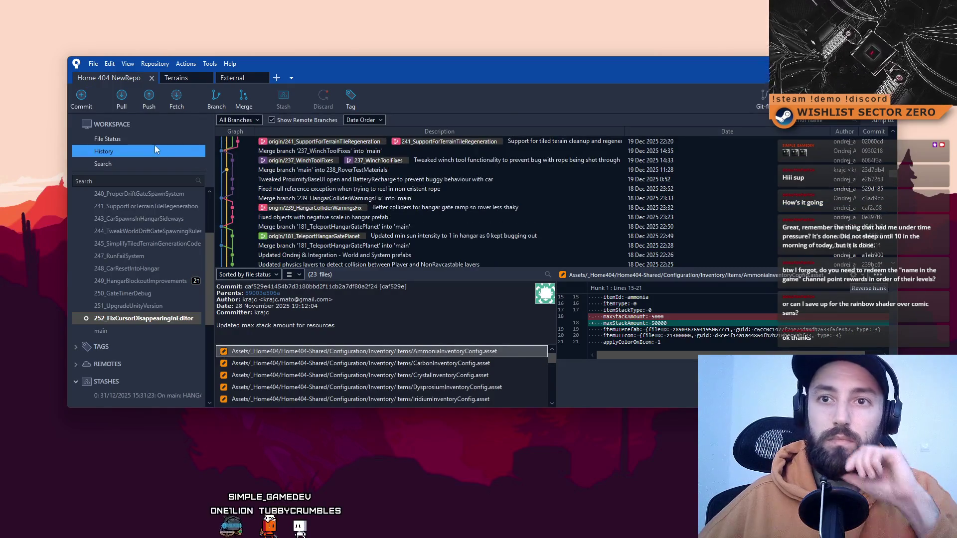
click(170, 140)
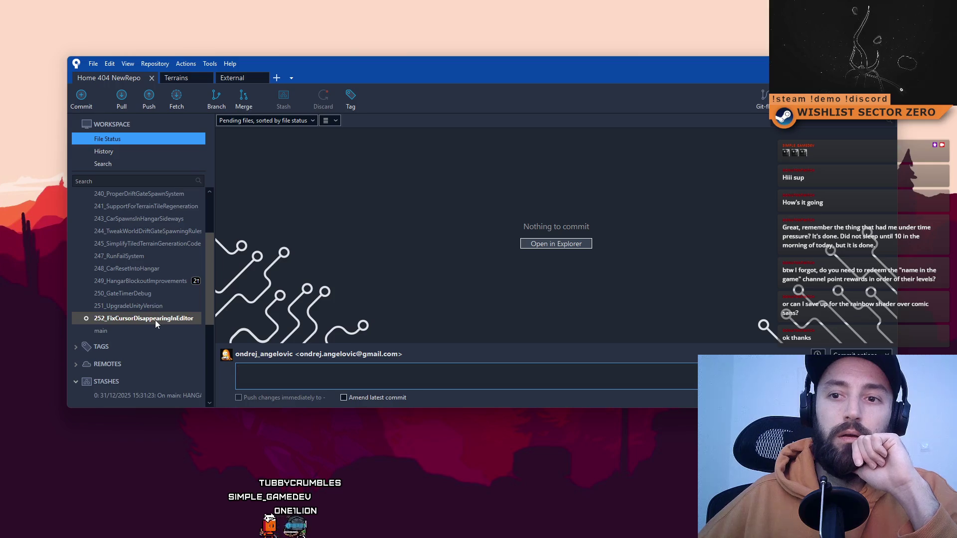
click(154, 320)
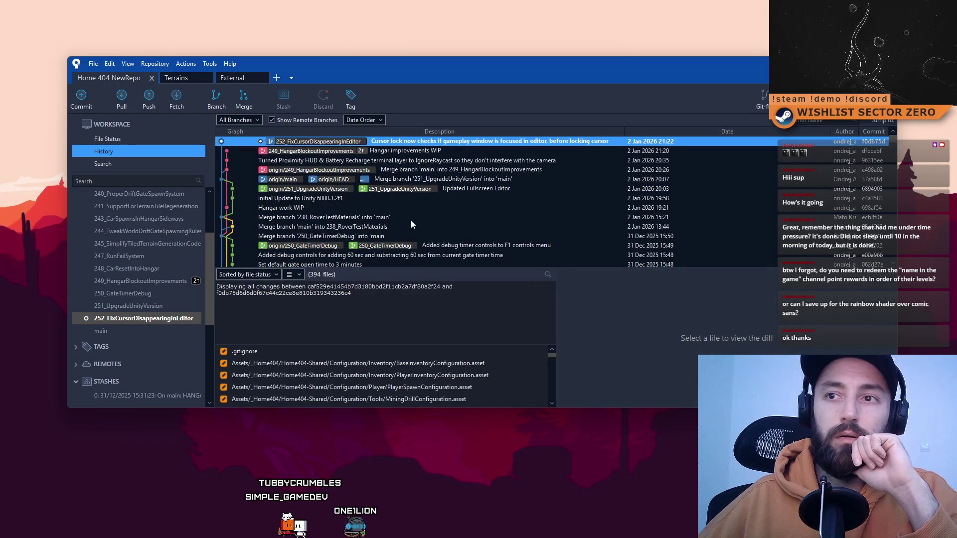
click(139, 101)
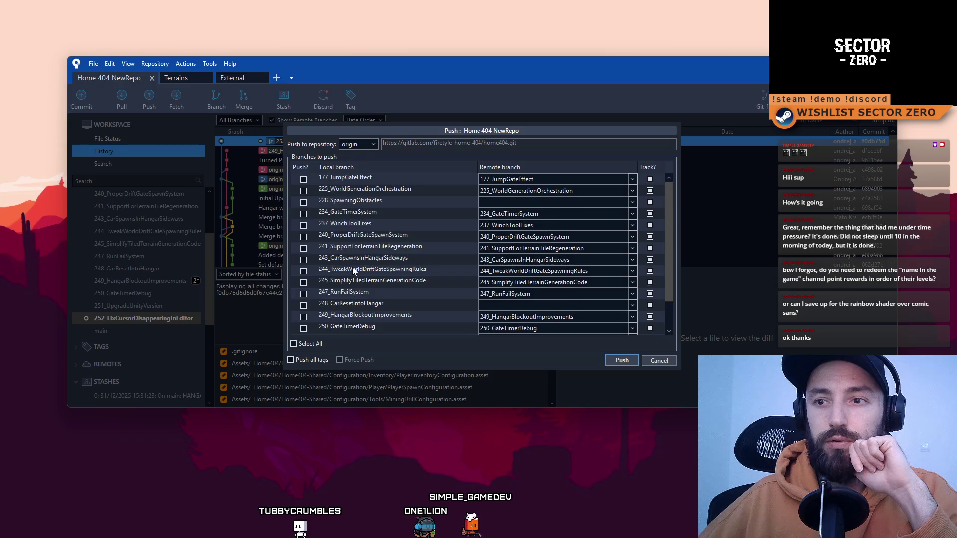
Push 252_FixCursorDisappearingInEditor with the cursor-lock commit to origin.
scroll(351, 267, down, 1)
click(303, 317)
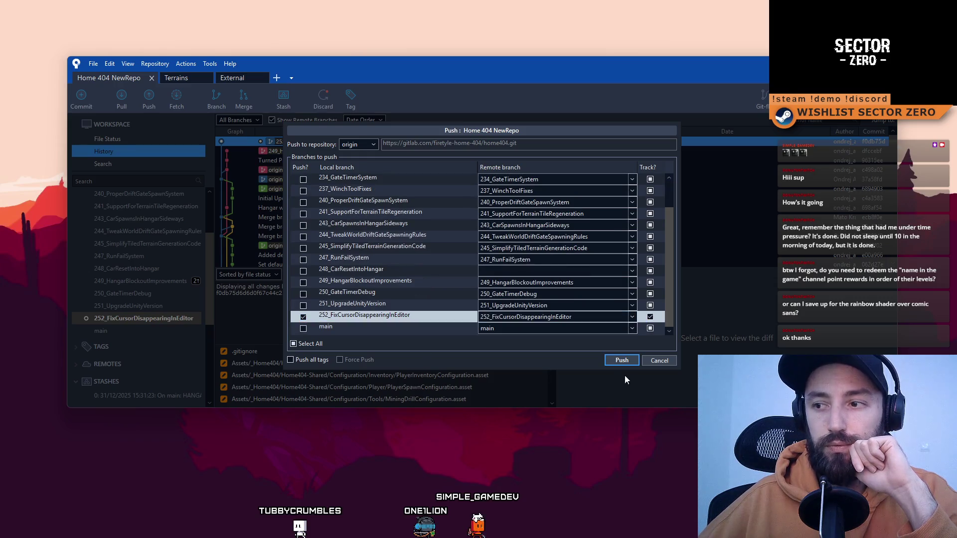
click(622, 362)
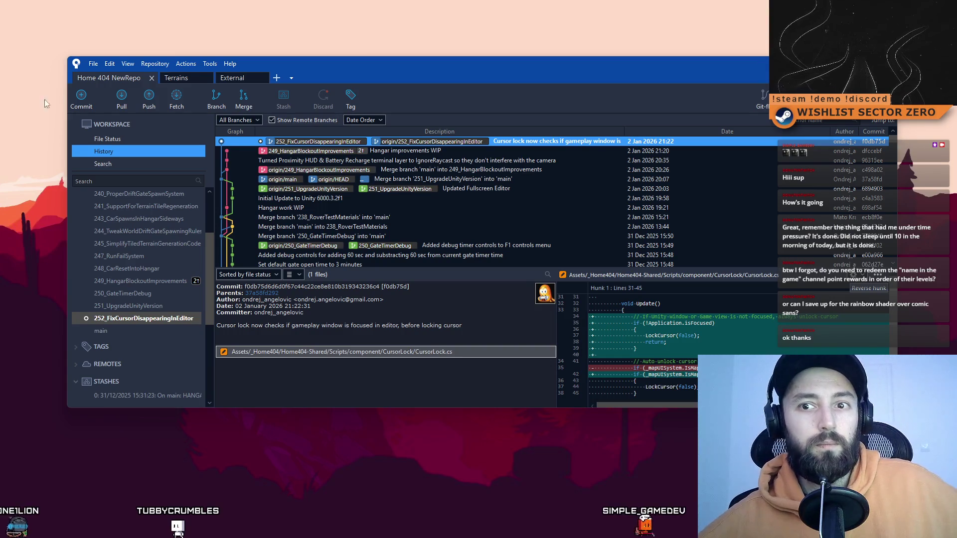
scroll(142, 285, down, 3)
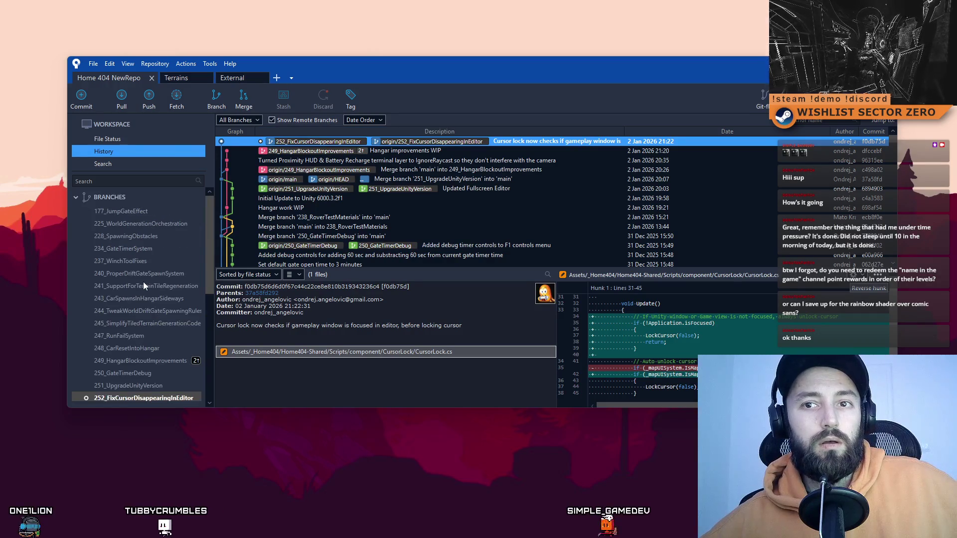
Check out main and pull the latest changes from origin.
double_click(135, 295)
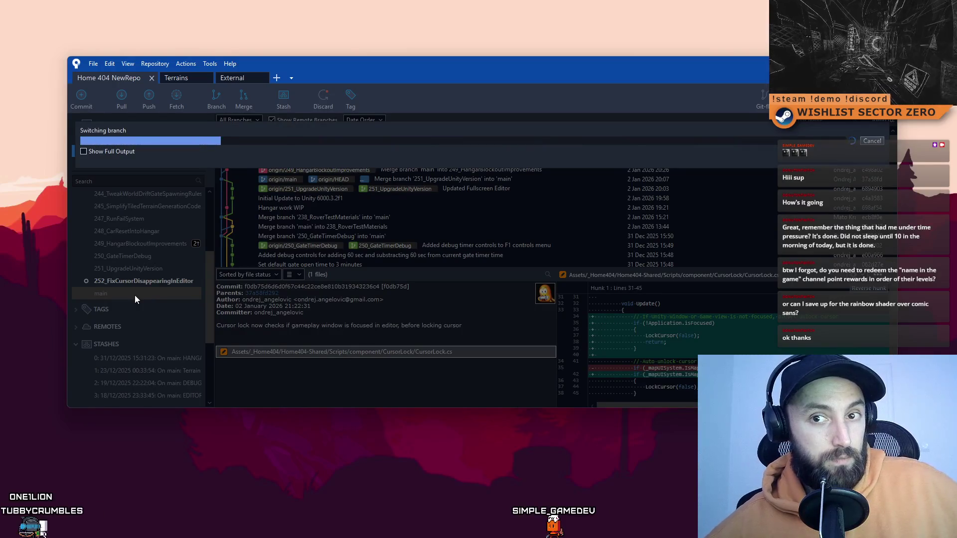
scroll(394, 248, up, 1)
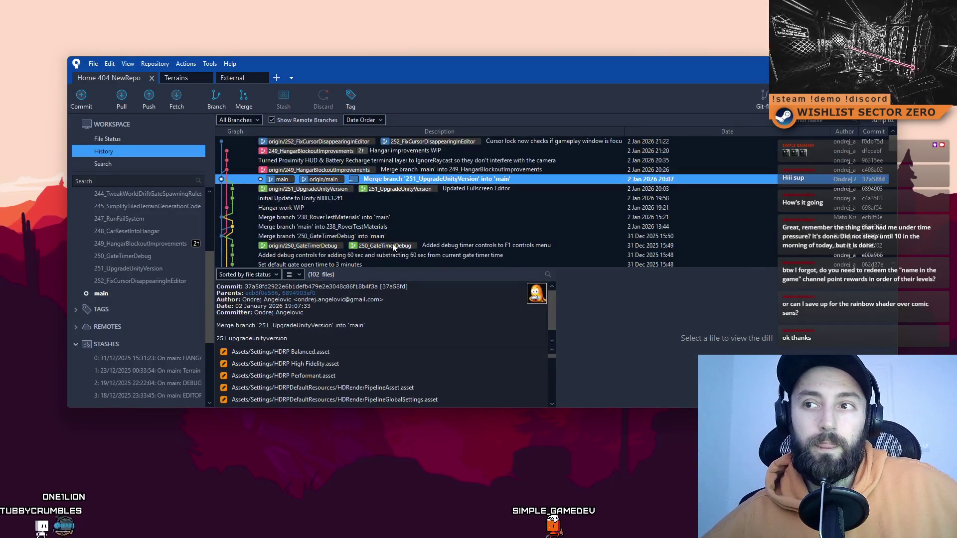
click(121, 103)
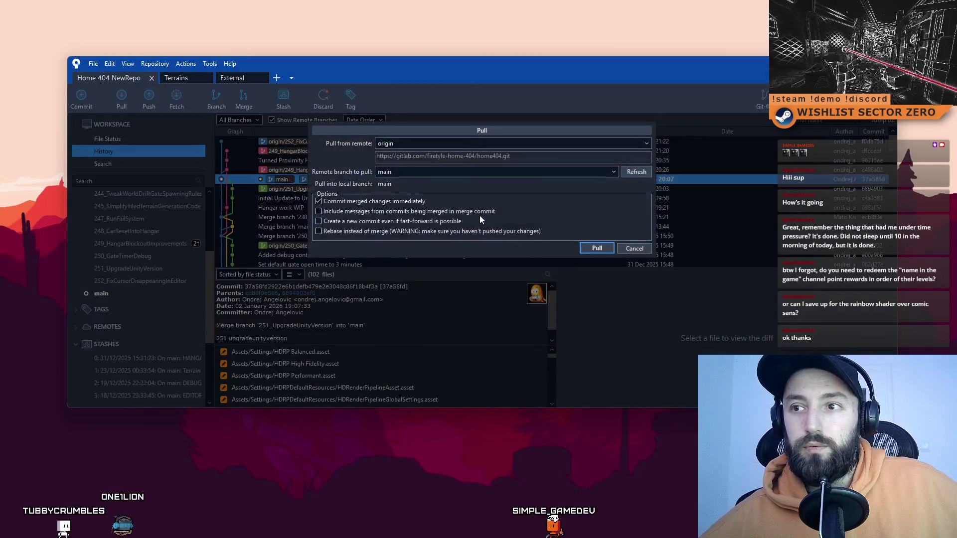
click(596, 249)
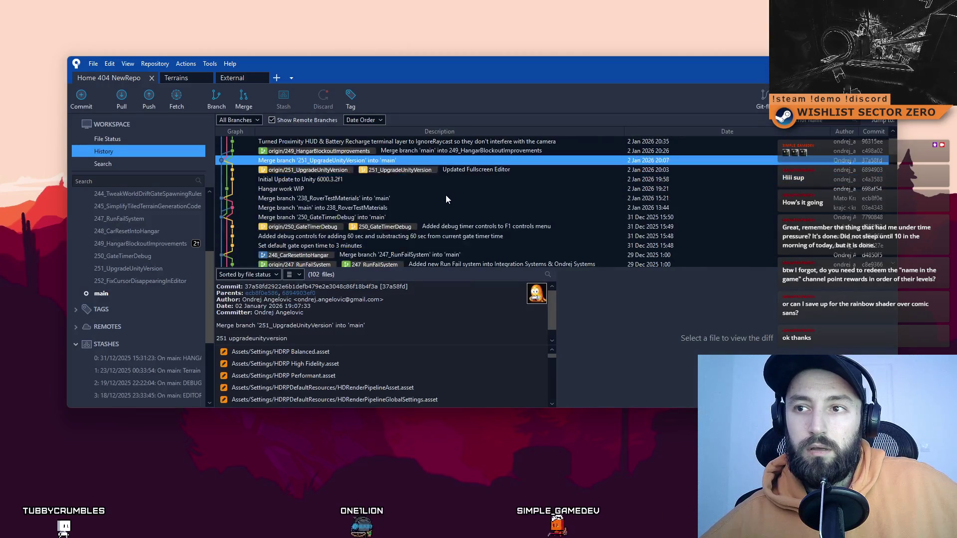
click(423, 191)
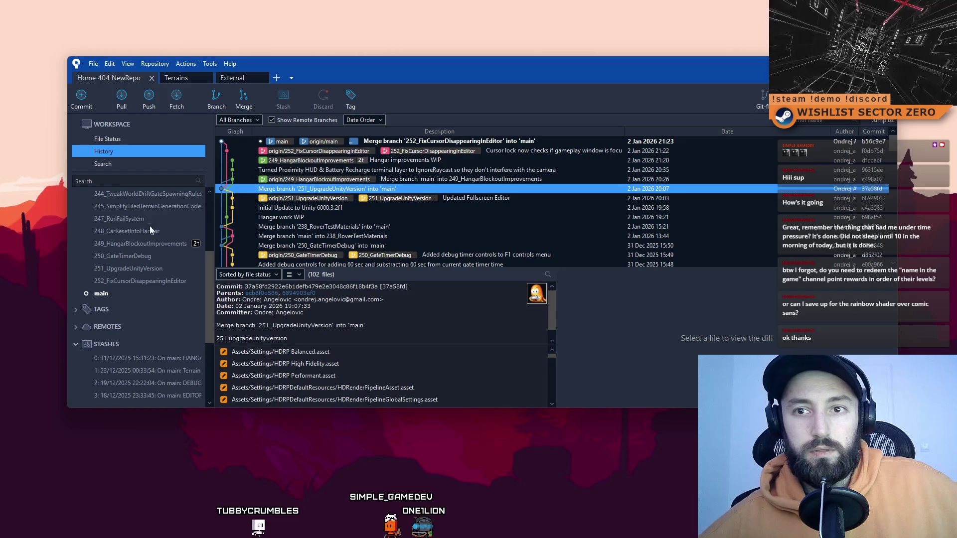
Check out 249_HangarBlockoutImprovements, backing out of an early push.
double_click(157, 244)
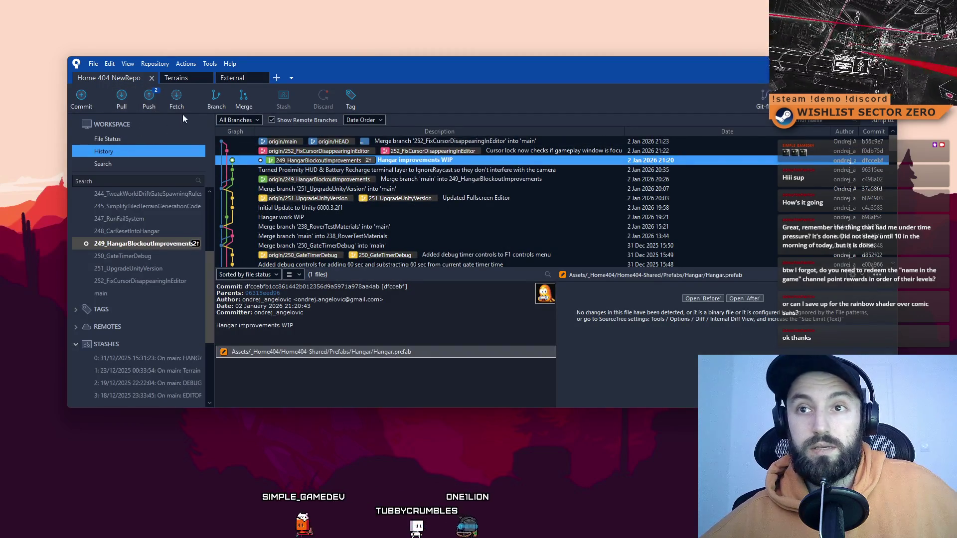
click(147, 107)
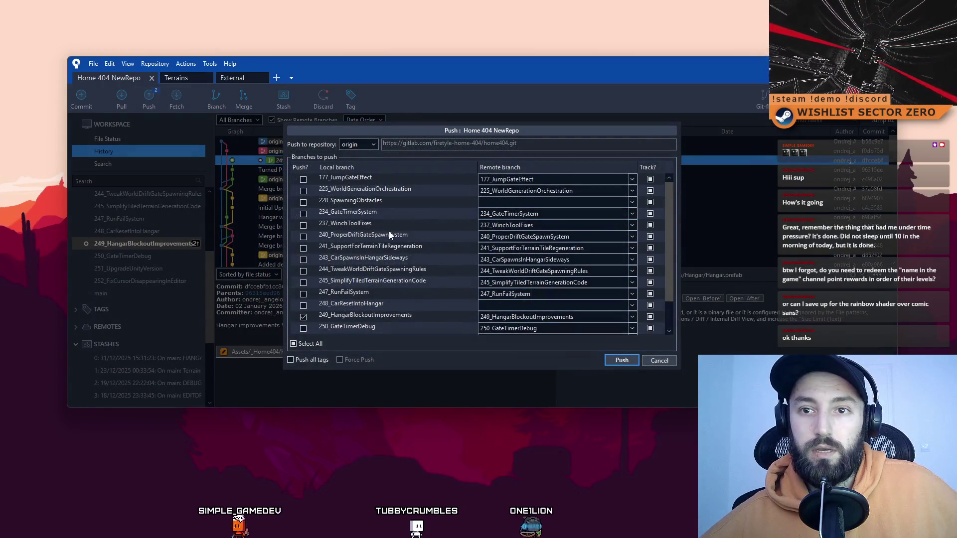
click(658, 360)
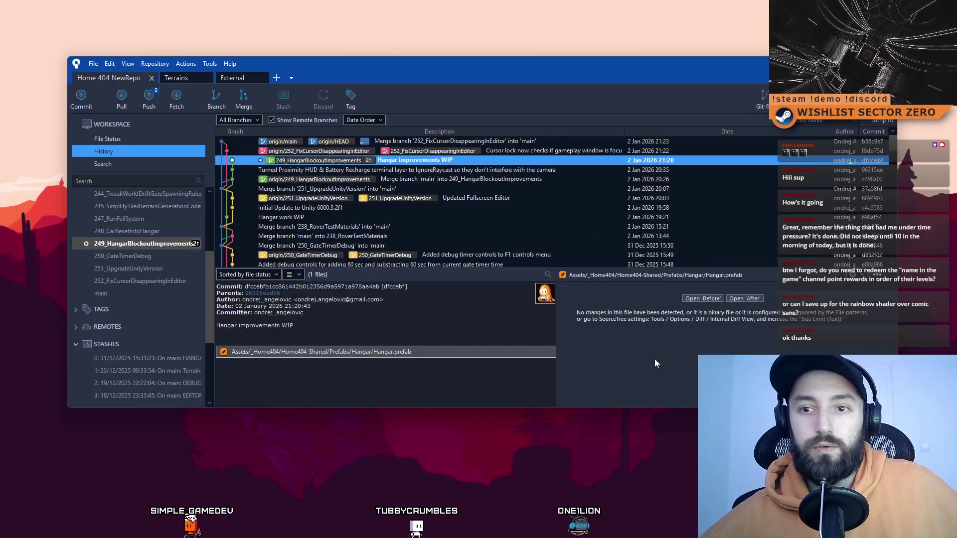
Merge main into 249_HangarBlockoutImprovements and push the branch to origin.
right_click(129, 296)
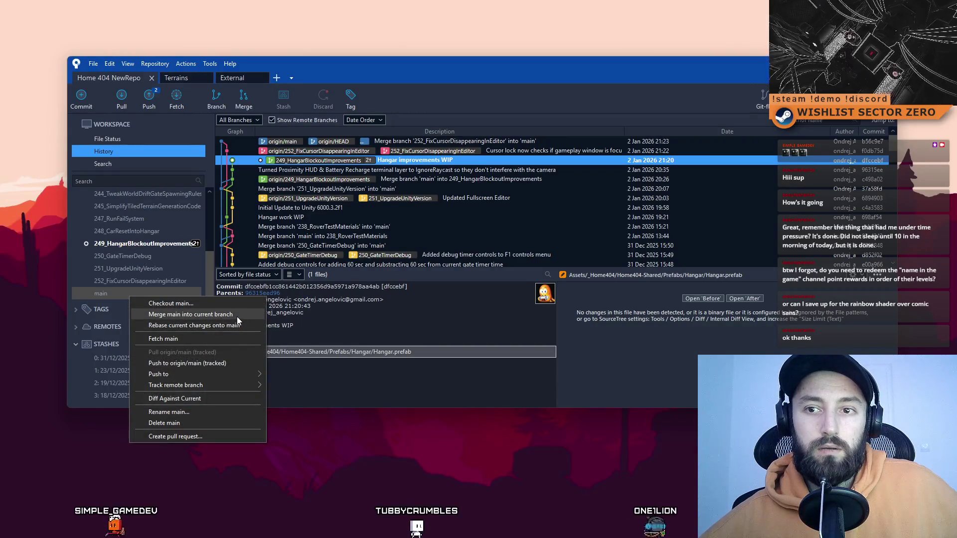
click(237, 316)
key(Return)
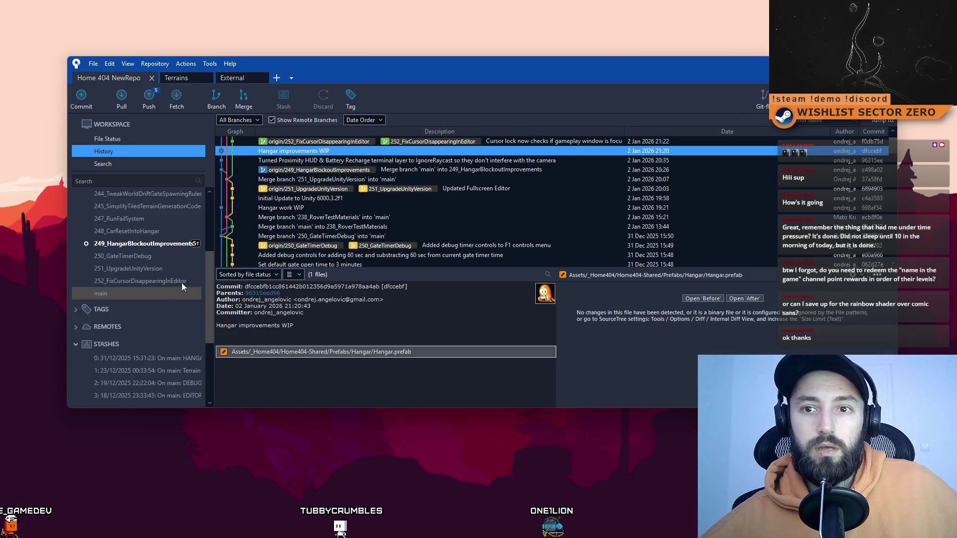
click(149, 98)
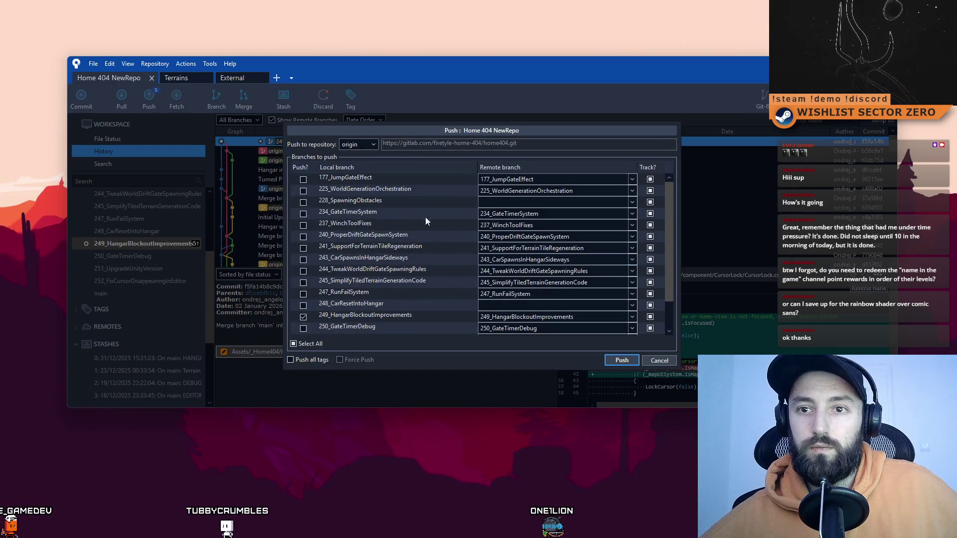
click(622, 361)
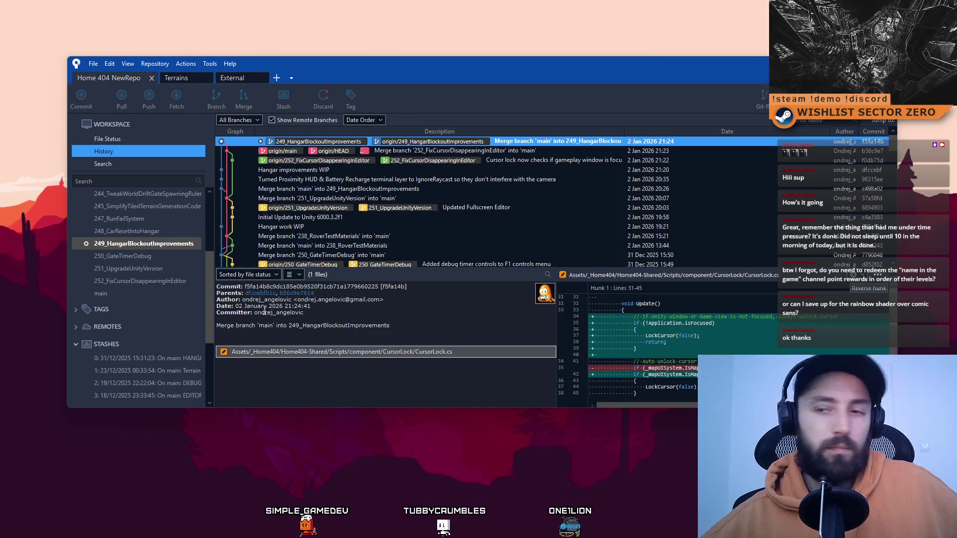
Move the Sourcetree window slightly higher, then hide it to reveal the desktop.
drag(360, 66, 354, 33)
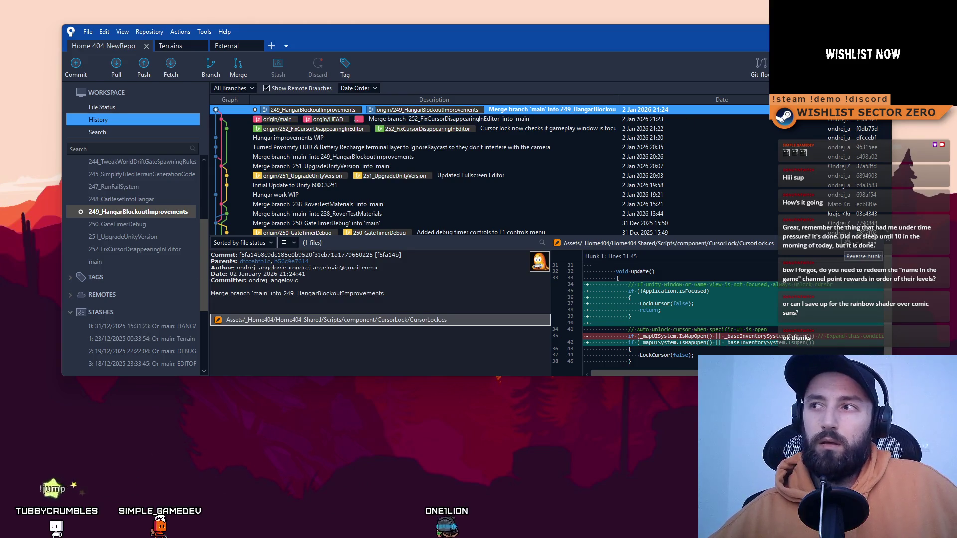
key(super+d)
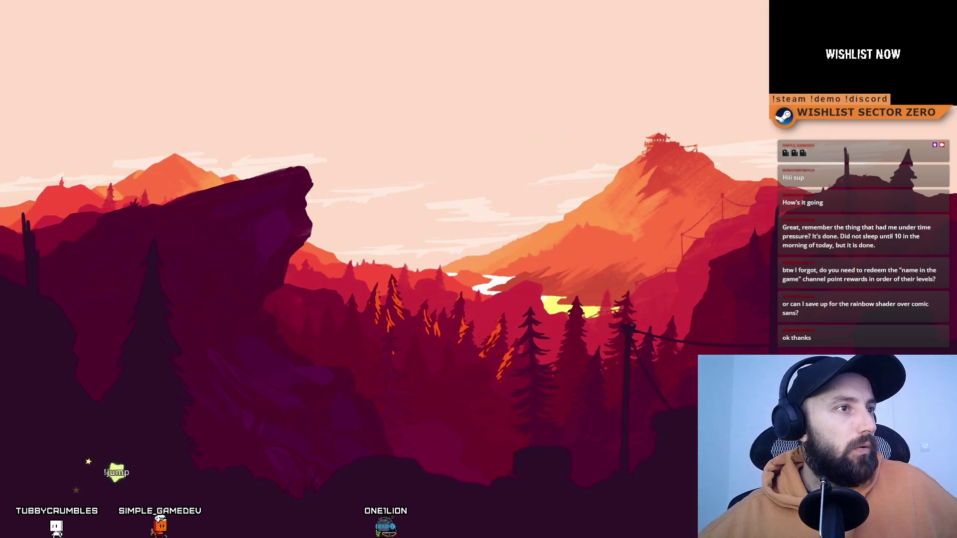